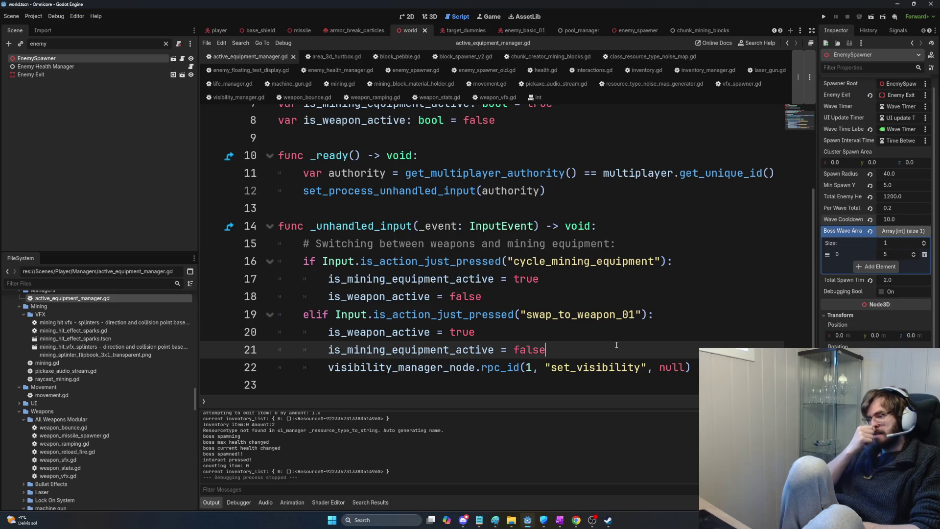
- Switch back to Godot and filter the Scene dock to 'equip'
key(alt+Tab)
key(alt+Tab)
key(shift+Tab)
key(shift+Tab)
key(Tab)
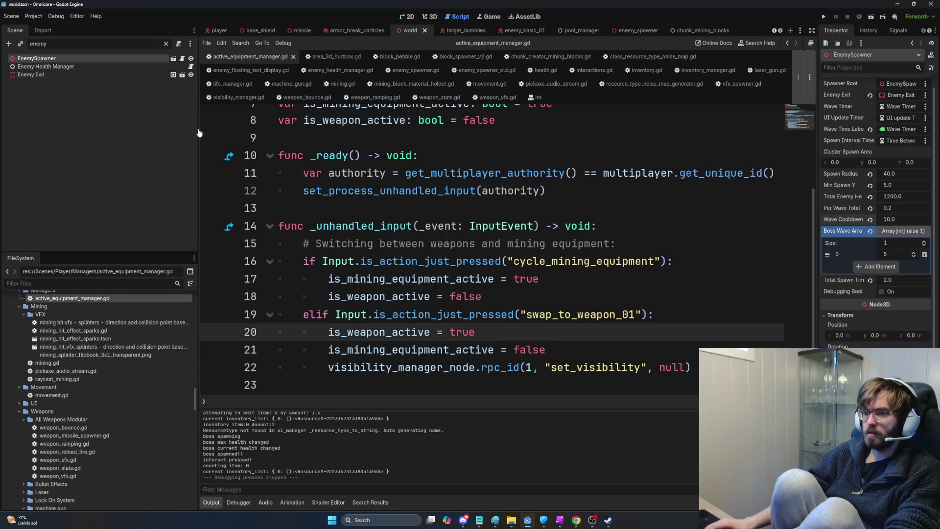
double_click(42, 44)
text(equipme)
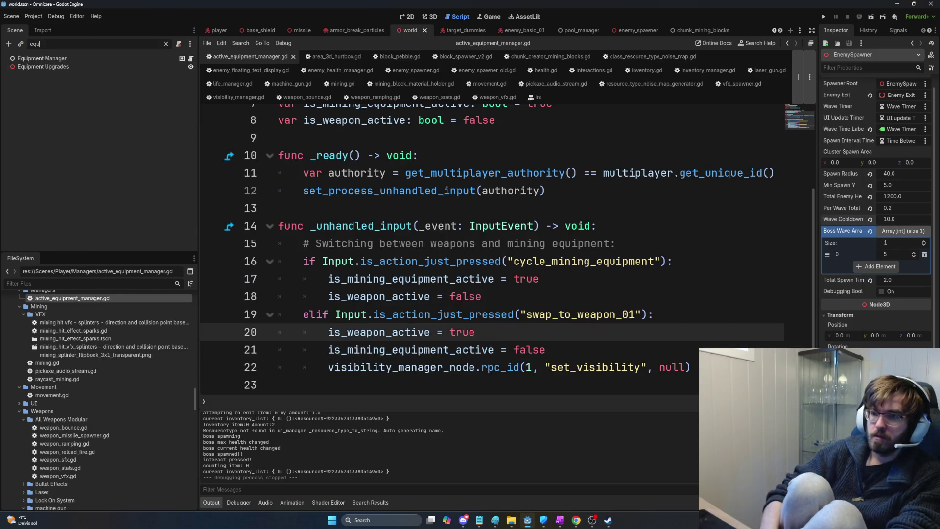
key(BackSpace)
key(BackSpace)
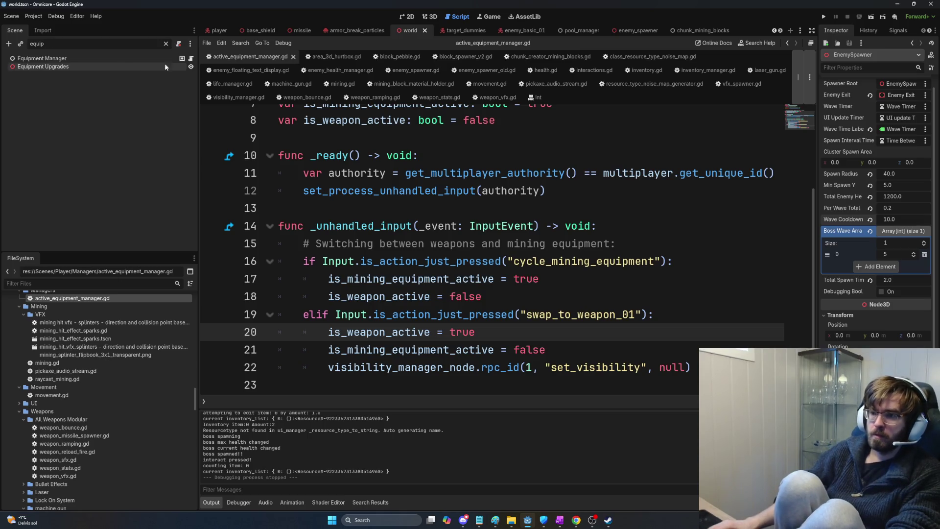
- Open equipment_manager.gd and bring up its search bar
click(191, 58)
key(ctrl+f)
scroll(557, 284, down, 4)
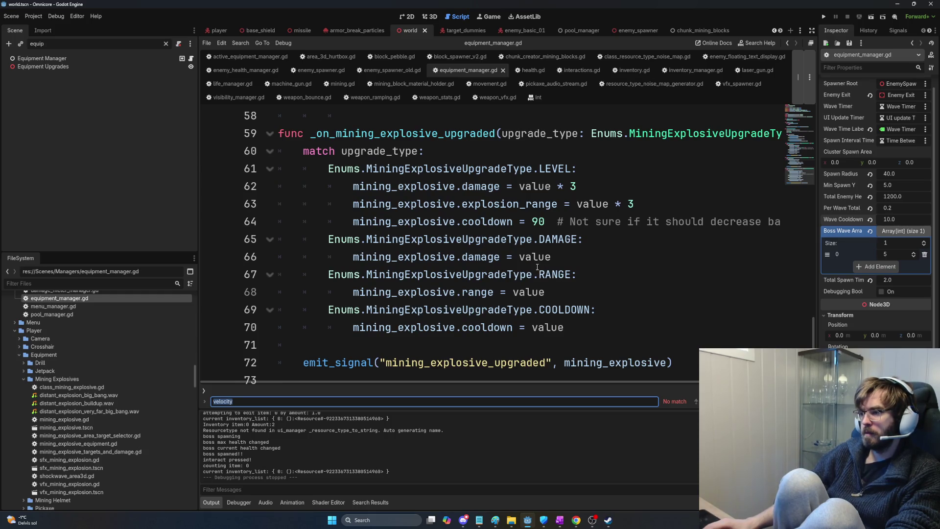
- Remove ' - 1' from the pickaxe power clamp formula on line 40
scroll(541, 272, up, 8)
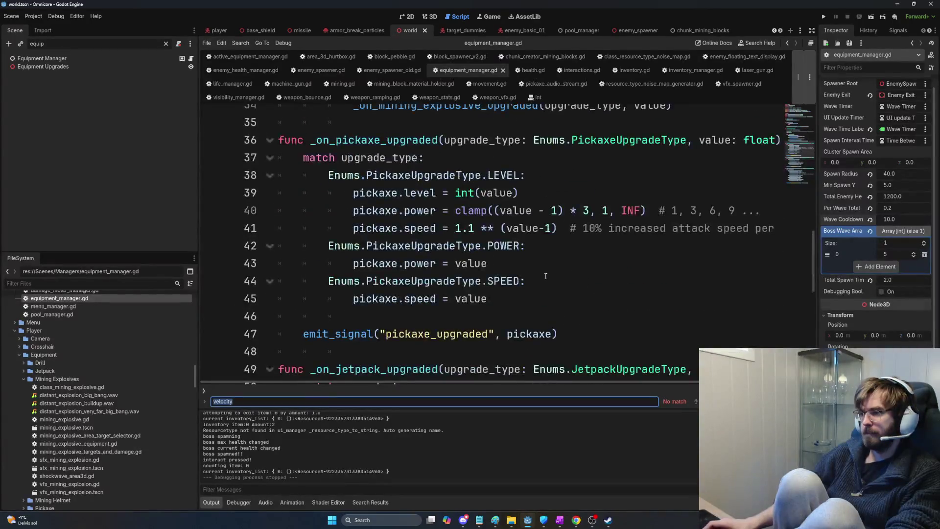
scroll(545, 276, up, 1)
click(527, 251)
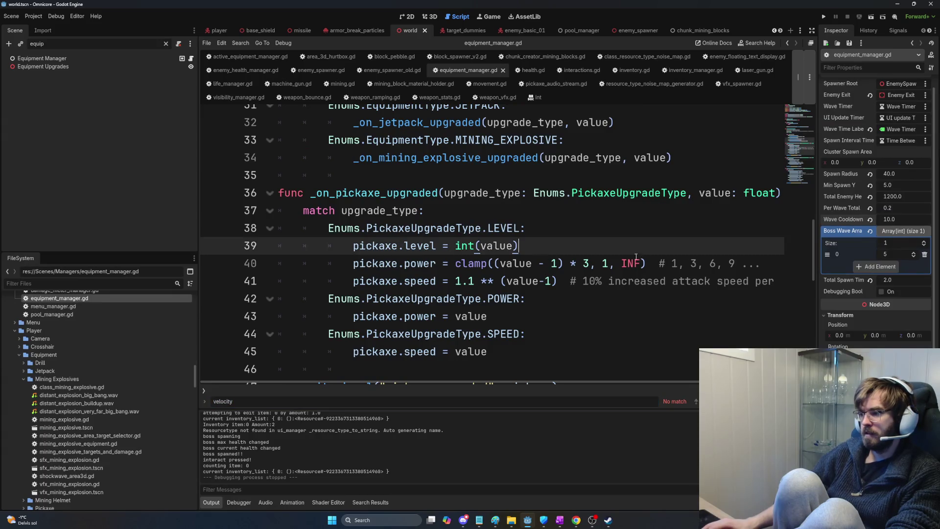
click(638, 258)
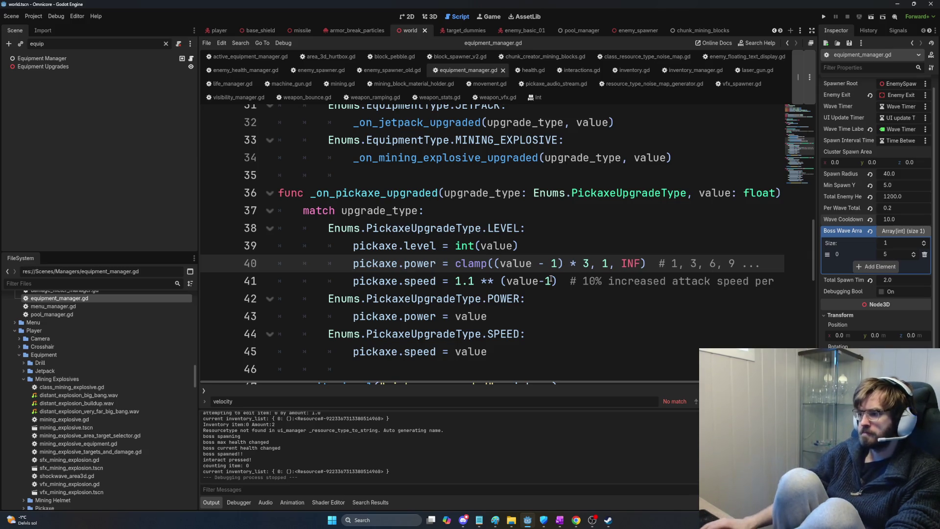
key(BackSpace)
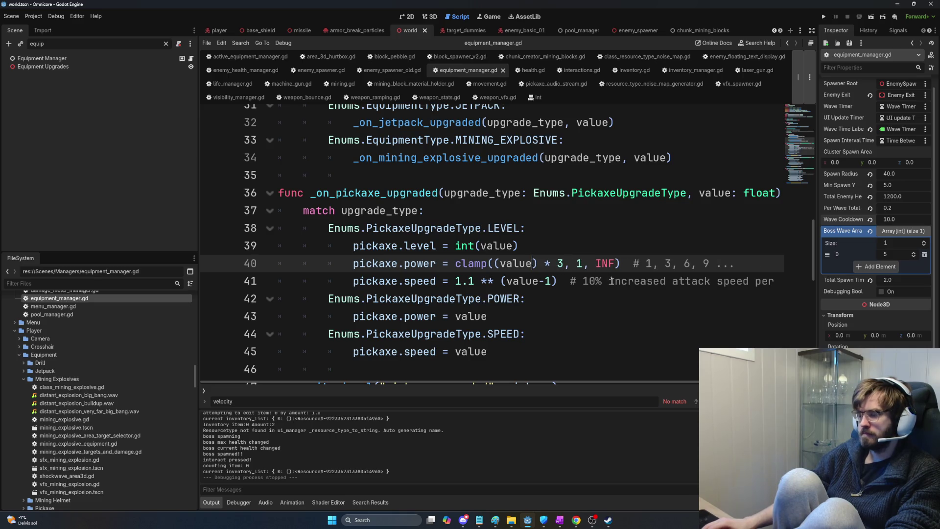
click(590, 288)
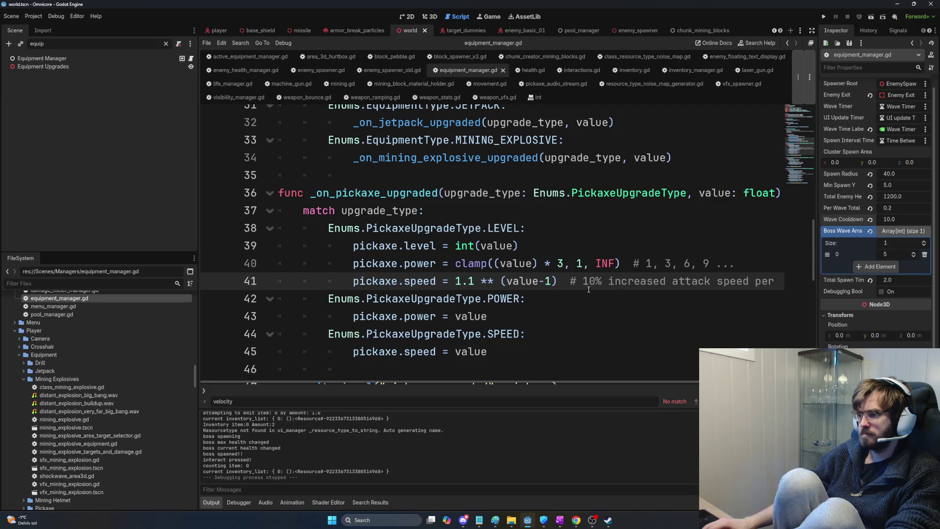
- Delete '1, ' so the comment reads '# 3, 6, 9 ...', then run the game with F5
drag(645, 263, 659, 263)
key(BackSpace)
click(620, 293)
key(Up)
key(Up)
key(shift+End)
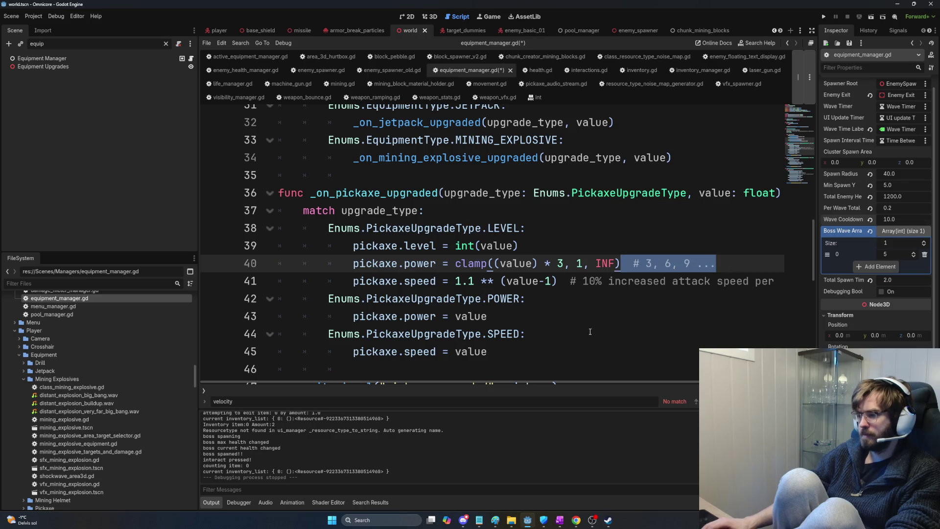
click(575, 301)
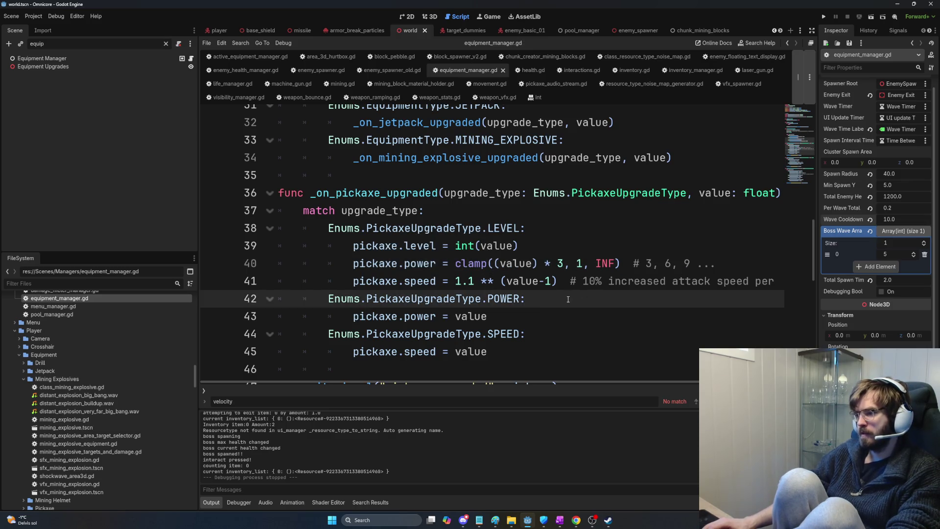
key(F5)
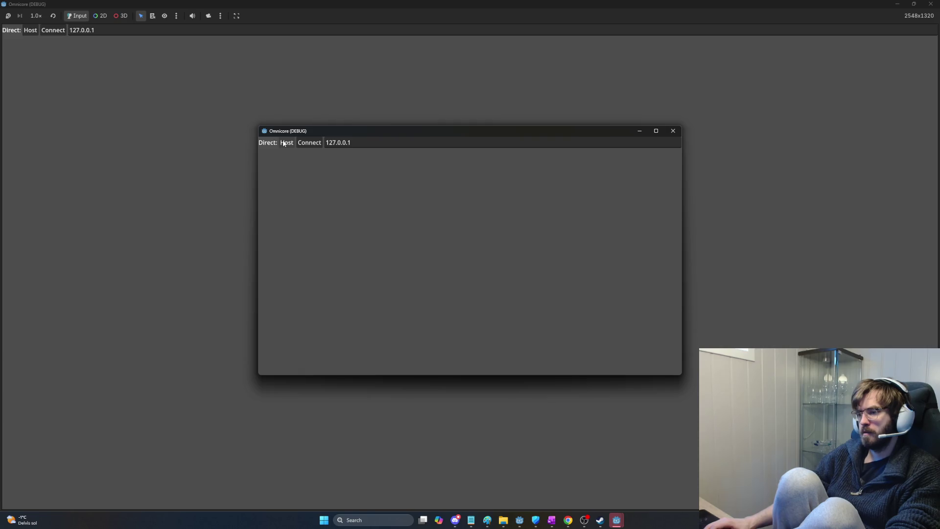
- Host a local session, maximize the Omnicore (DEBUG) window, then stop the game with F8
click(284, 143)
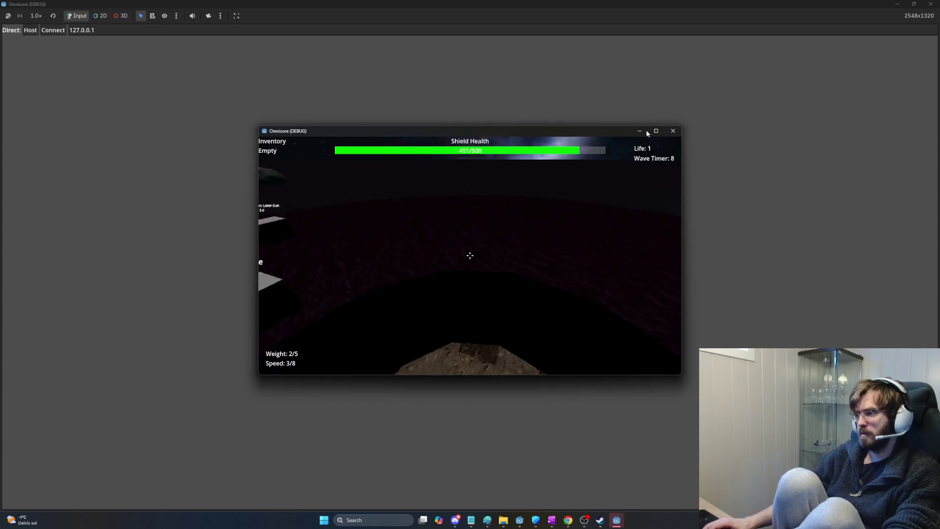
click(656, 131)
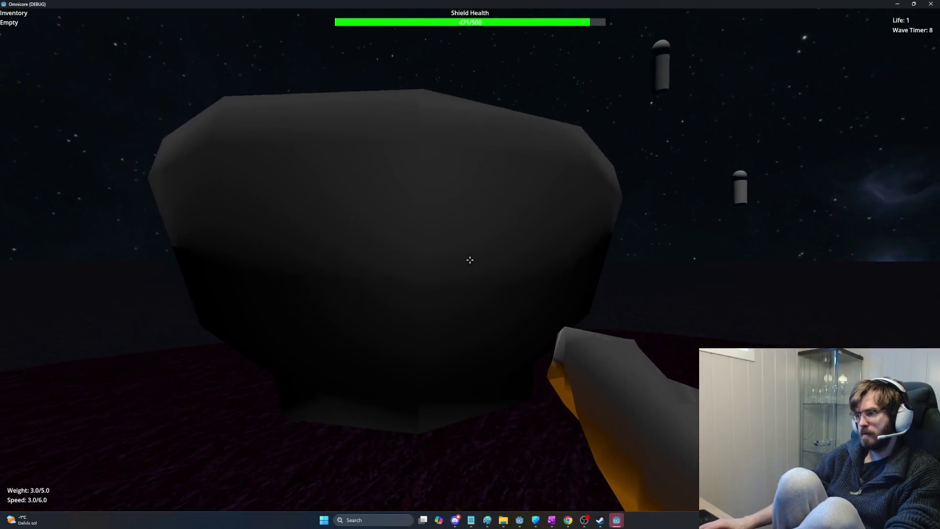
key(F8)
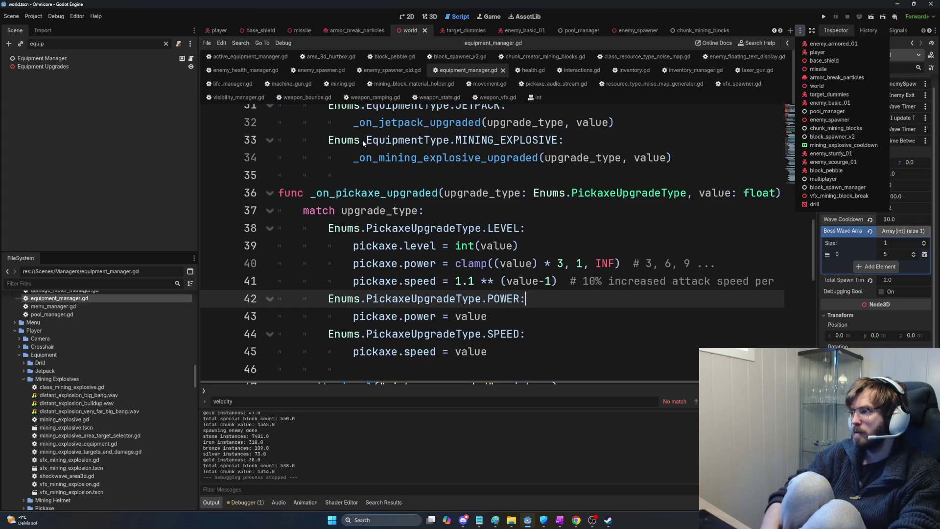
- Change the Scene dock filter to 'enemy spawner' and relaunch the game
key(Escape)
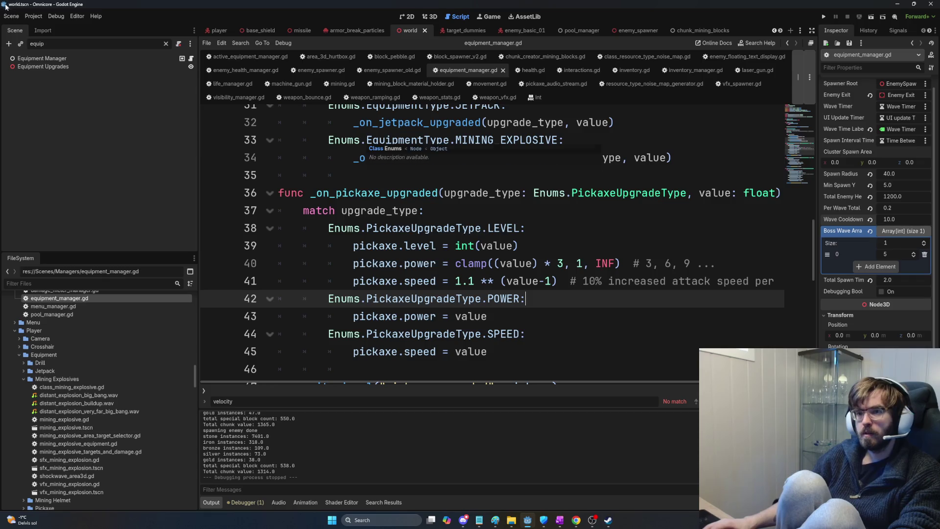
click(54, 46)
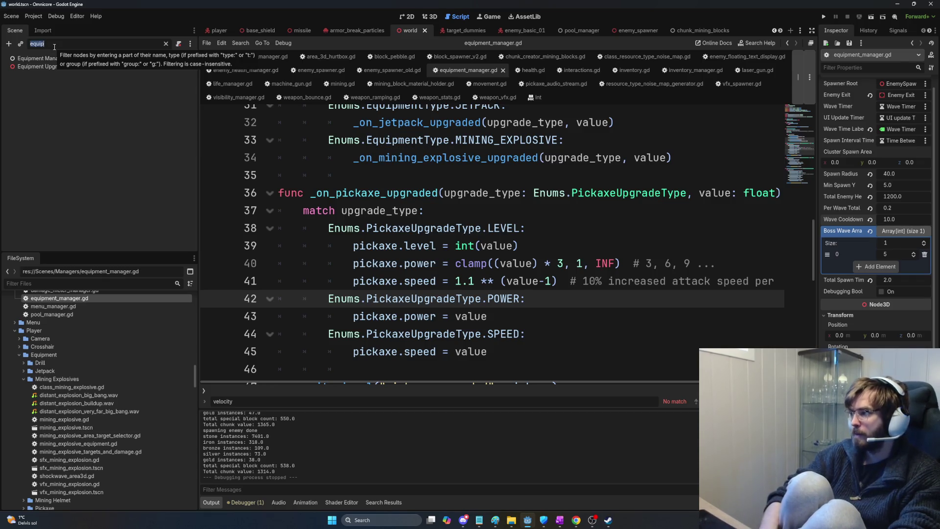
text(enemy)
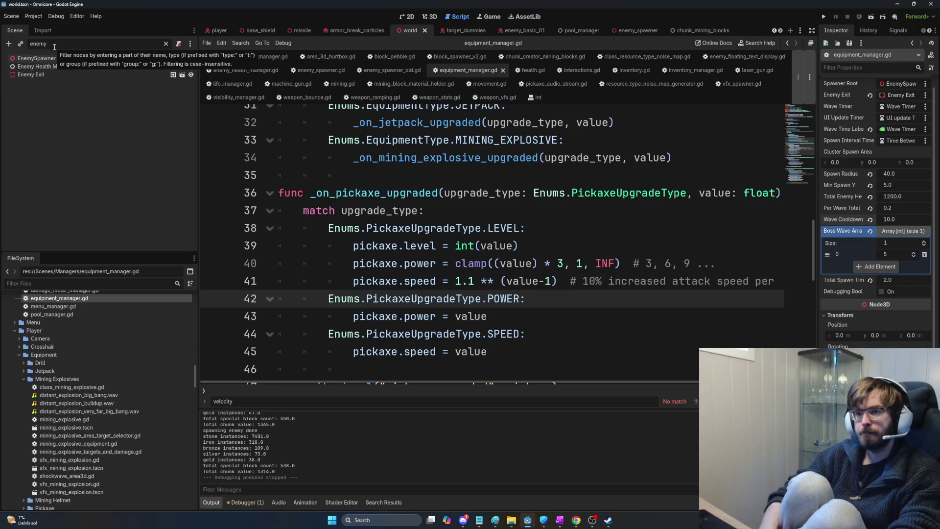
text( spawner)
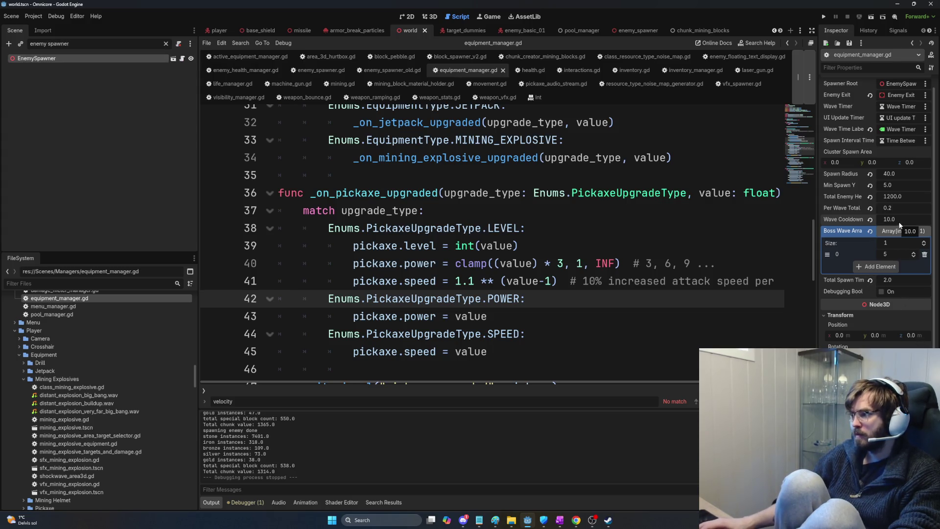
key(F5)
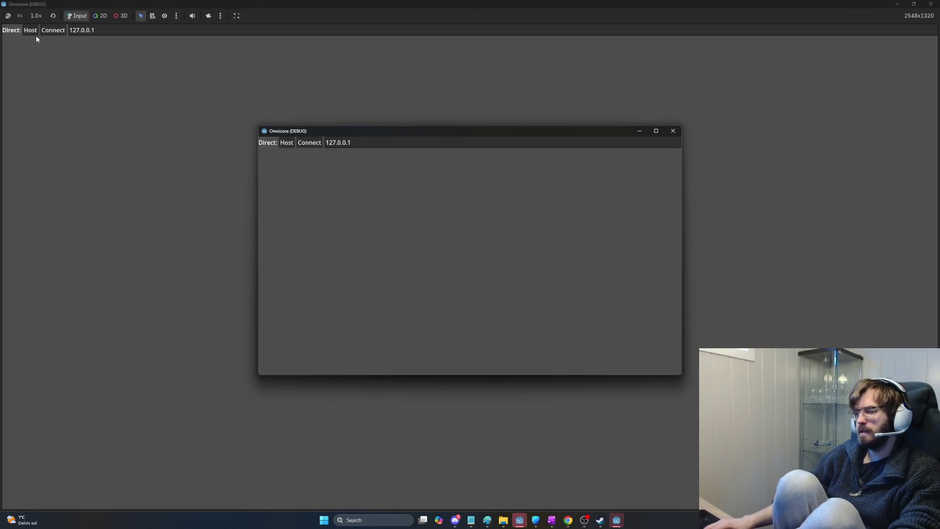
- Host a new session and mine through the pit walls to dig down
click(77, 61)
click(30, 30)
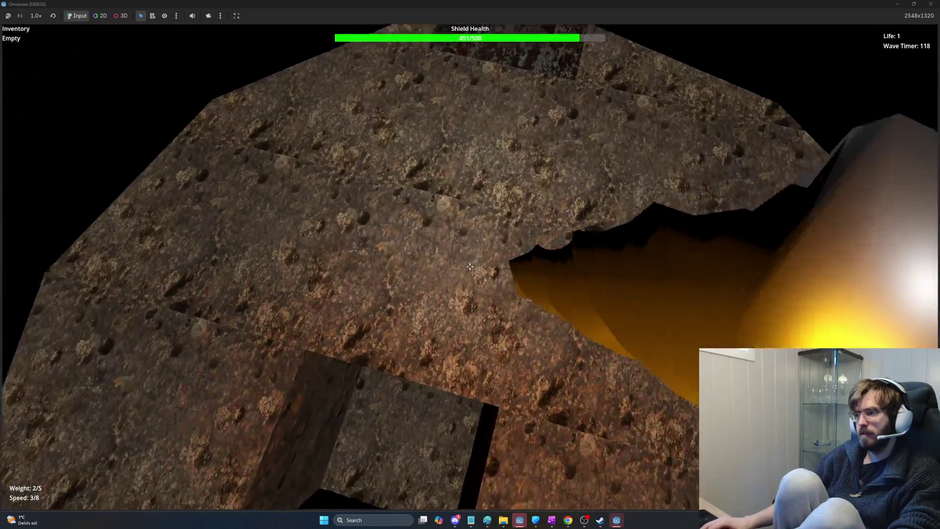
click(470, 267)
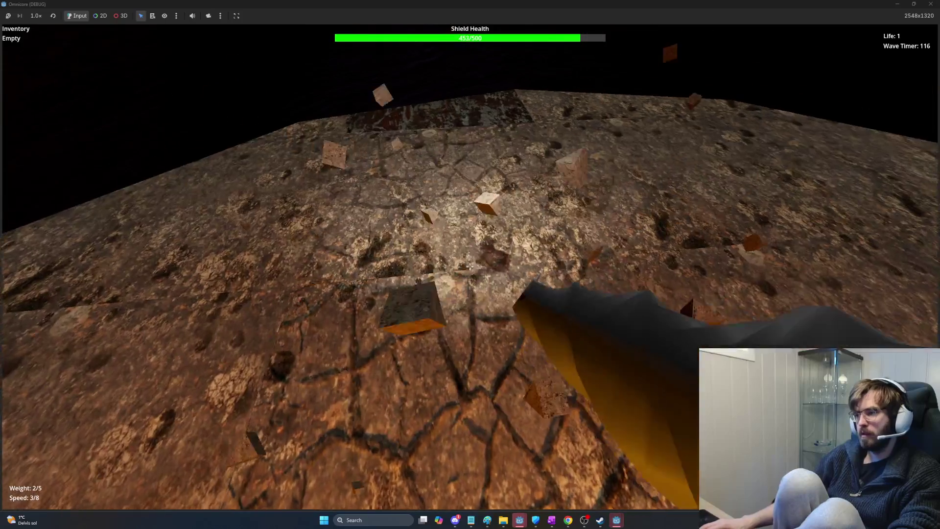
click(471, 267)
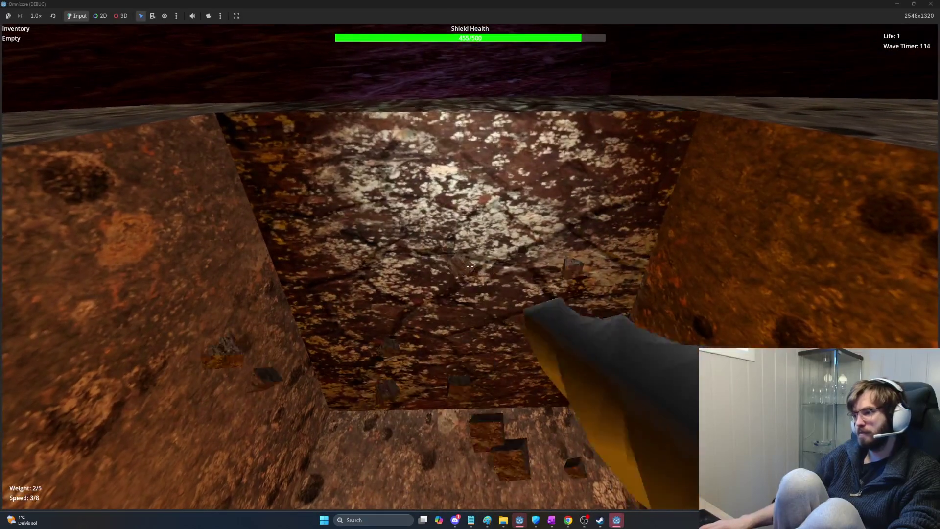
click(470, 266)
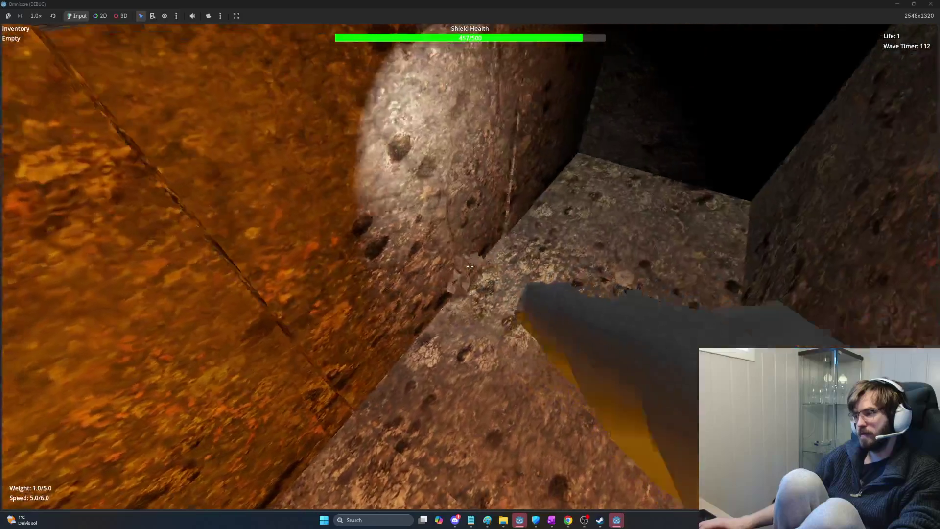
click(471, 266)
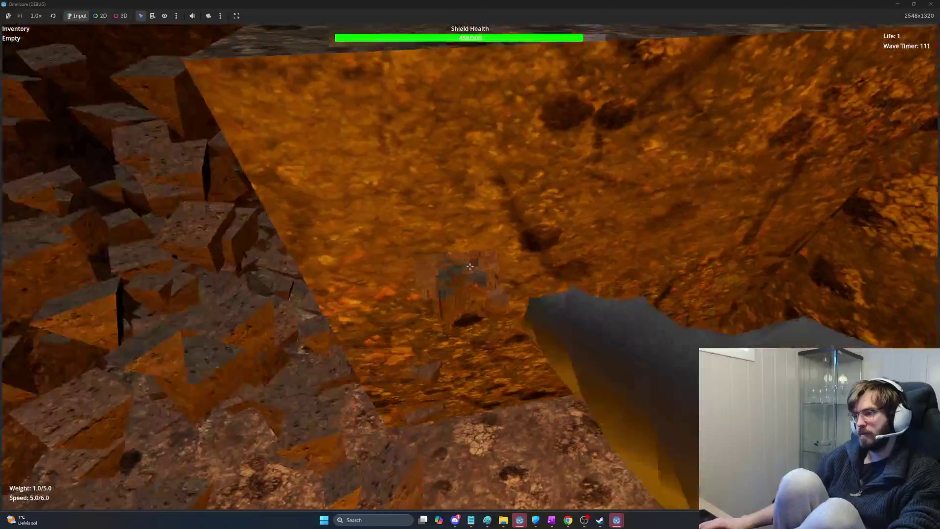
click(471, 267)
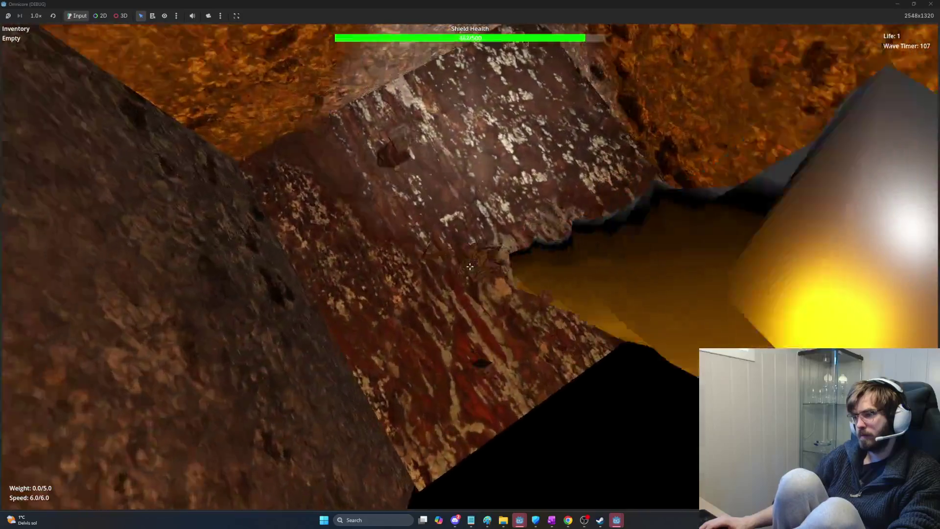
click(470, 266)
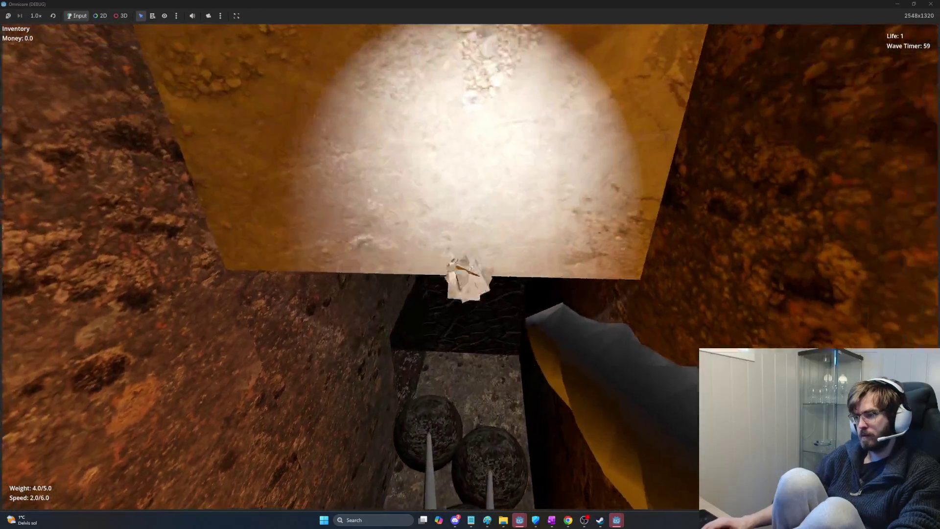
- Mine ore out of the shaft ceiling and the tunnel rock walls
click(469, 266)
click(470, 266)
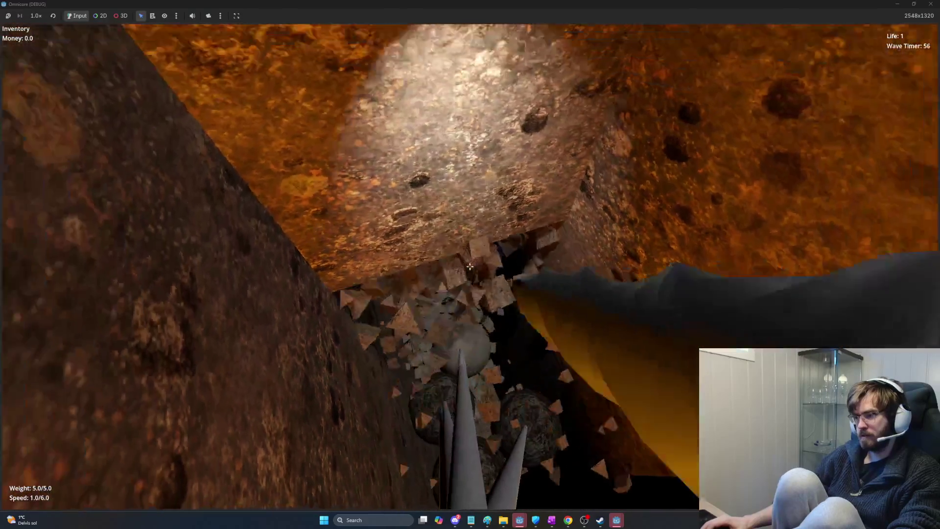
click(470, 266)
click(469, 266)
click(470, 266)
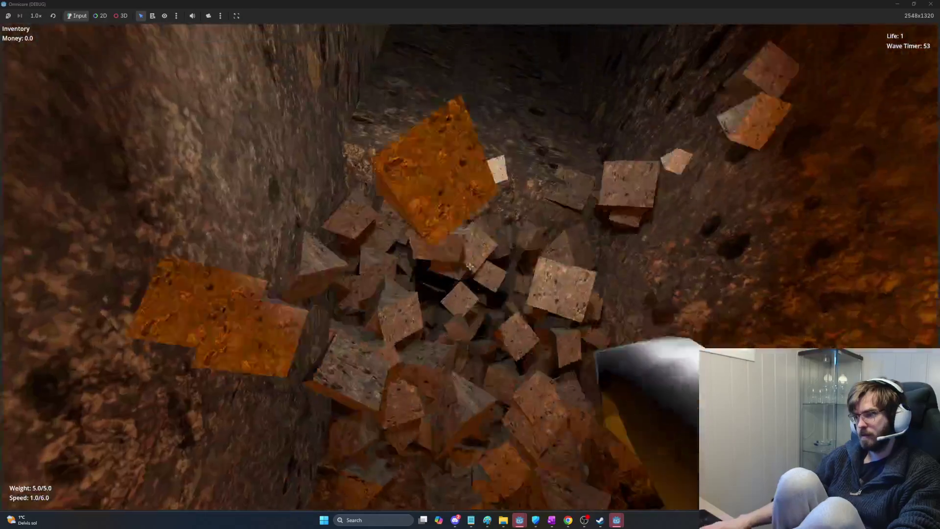
click(470, 266)
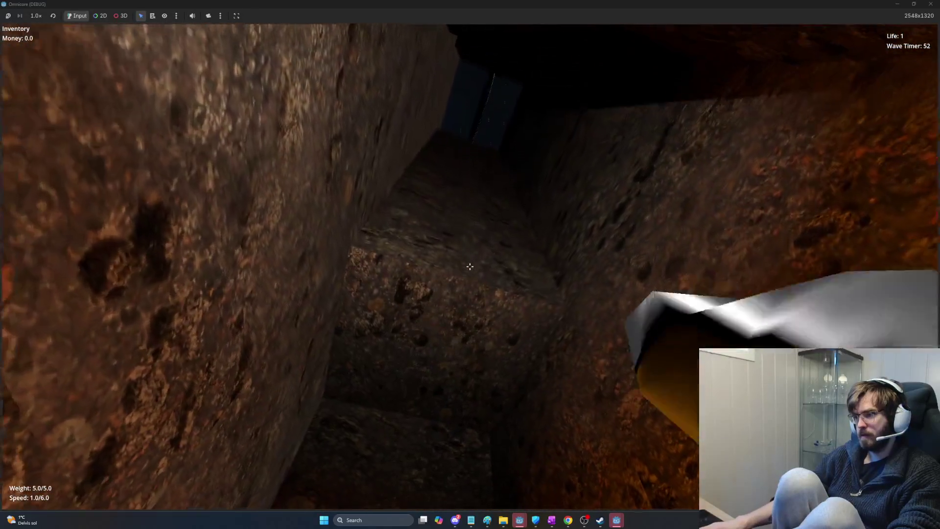
click(470, 266)
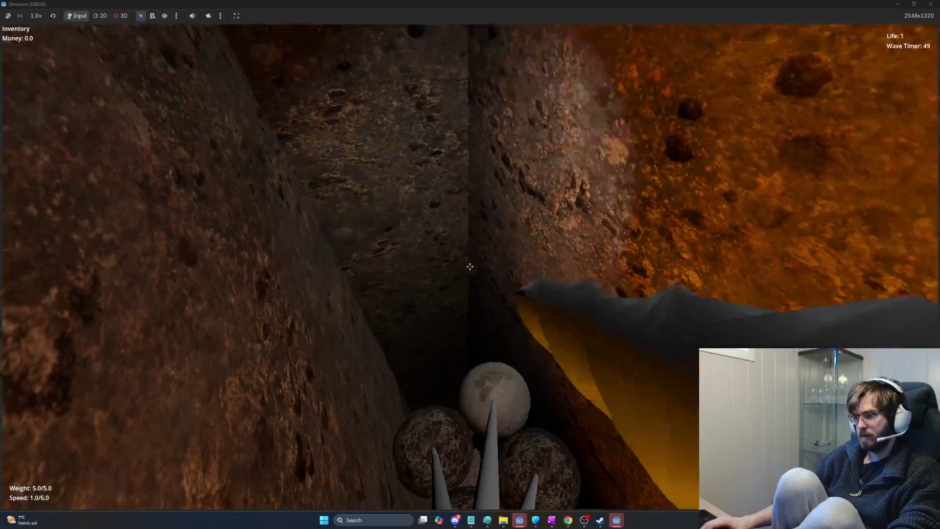
click(469, 266)
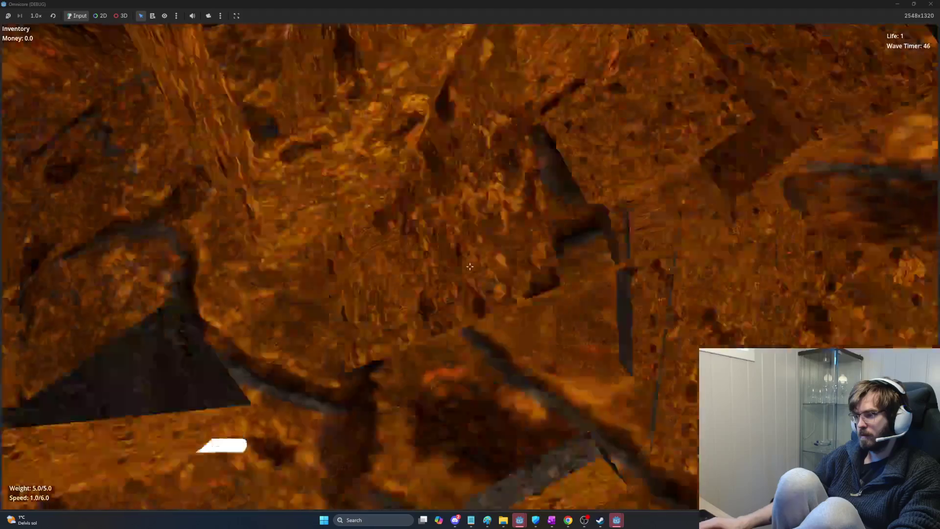
click(470, 266)
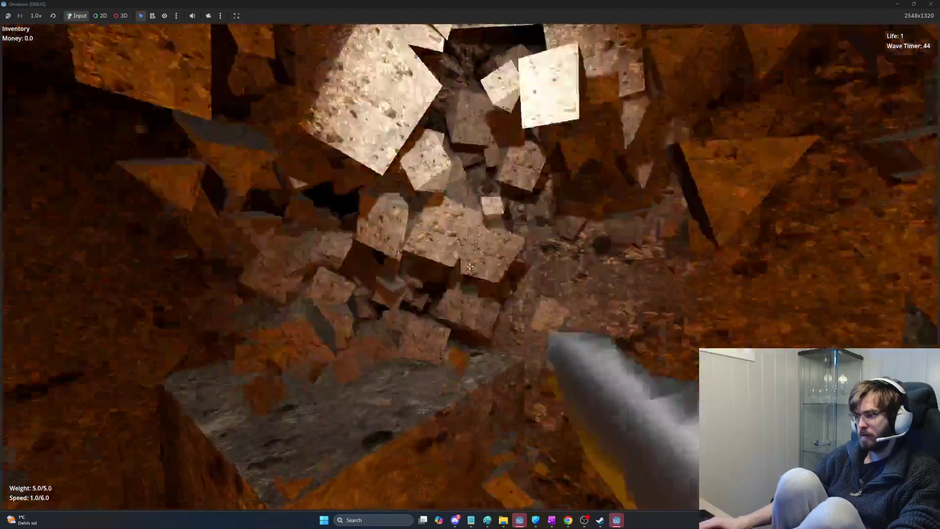
click(469, 266)
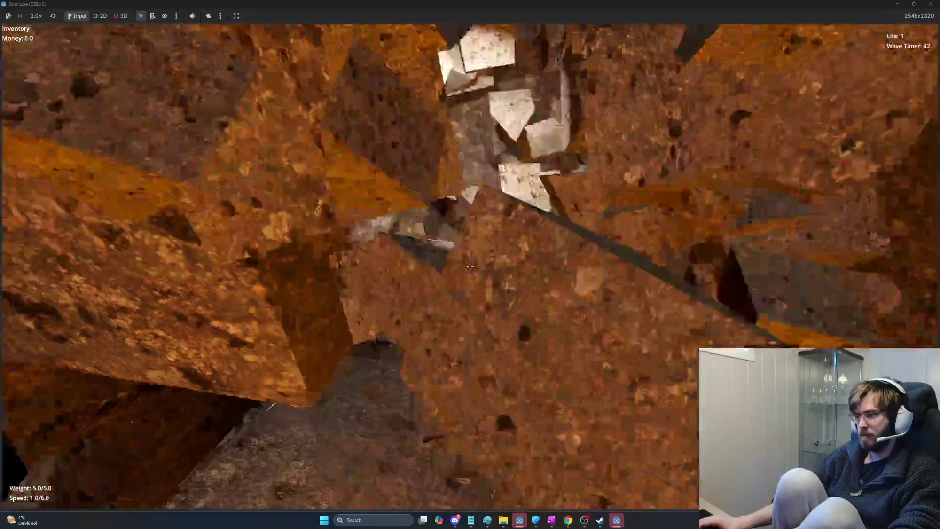
click(469, 266)
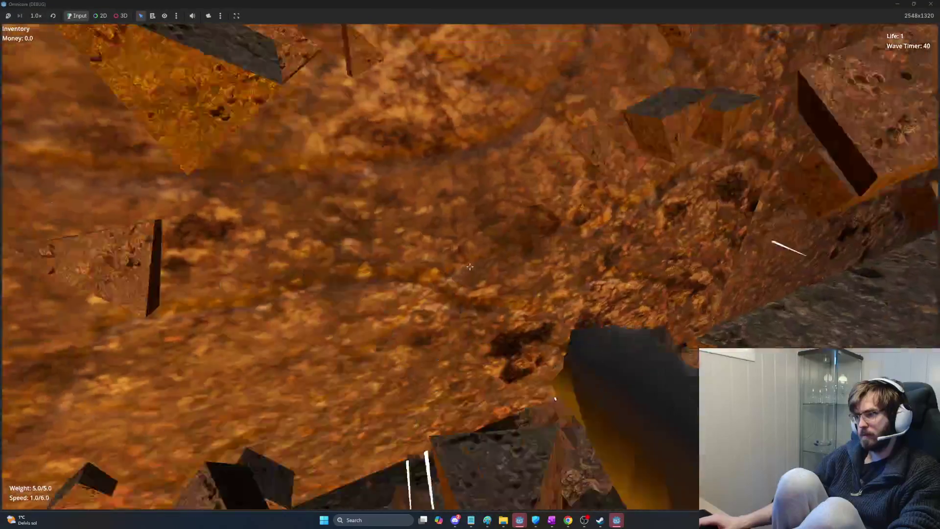
click(469, 266)
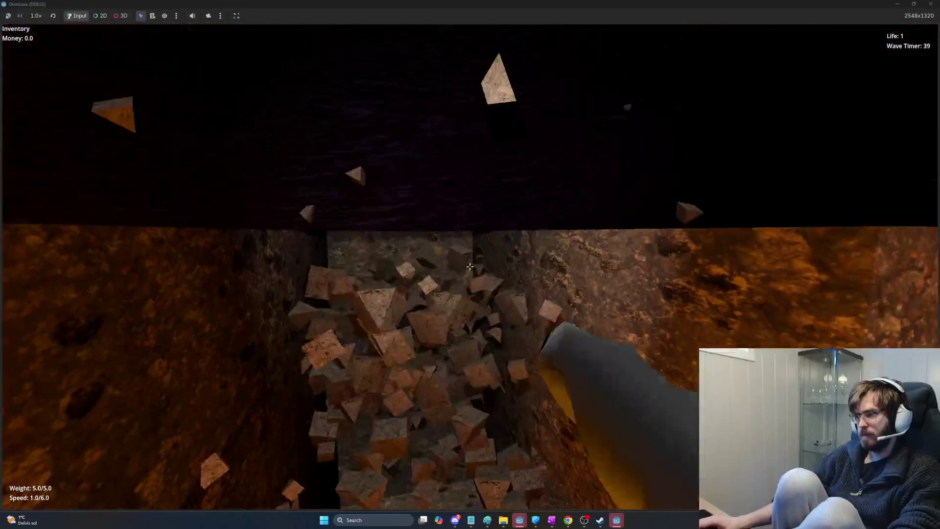
- Strike the pit rocks, then drop the ore into the lava bowl for 7.0 money
key(w)
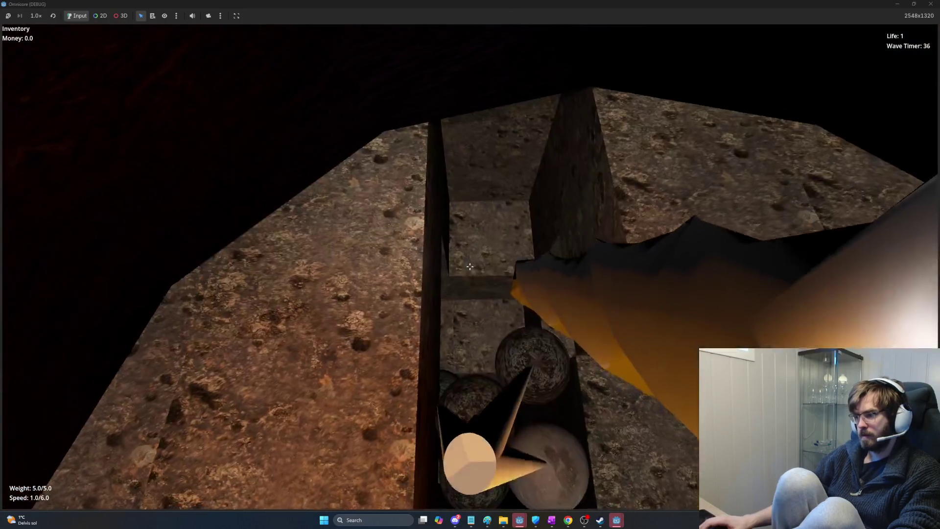
click(469, 266)
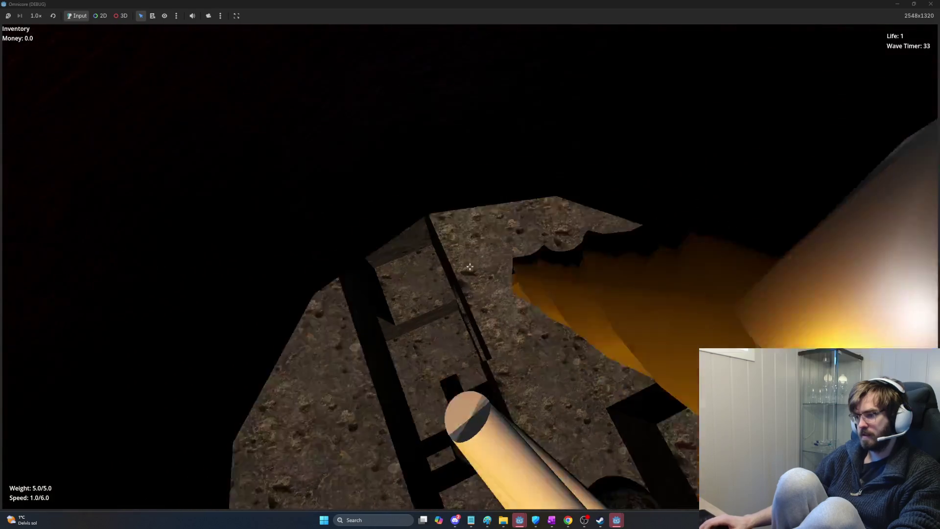
click(470, 266)
key(a)
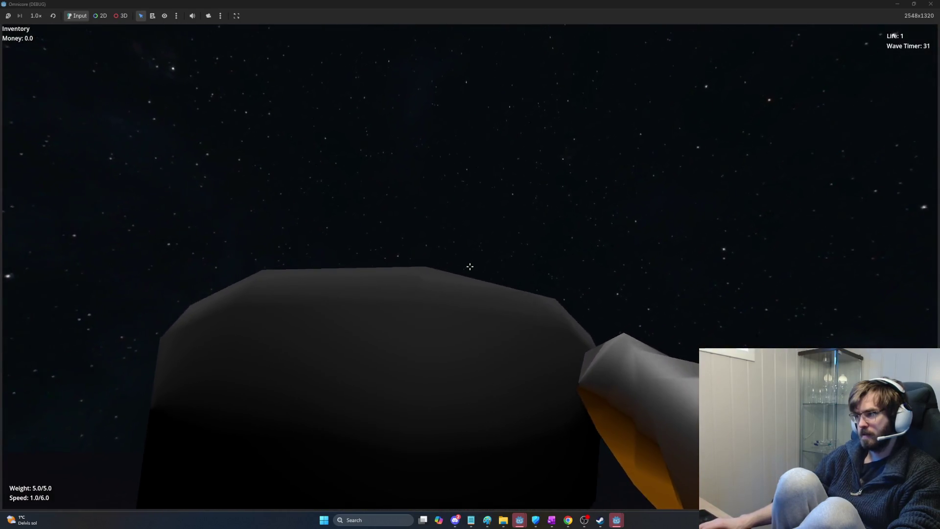
key(w)
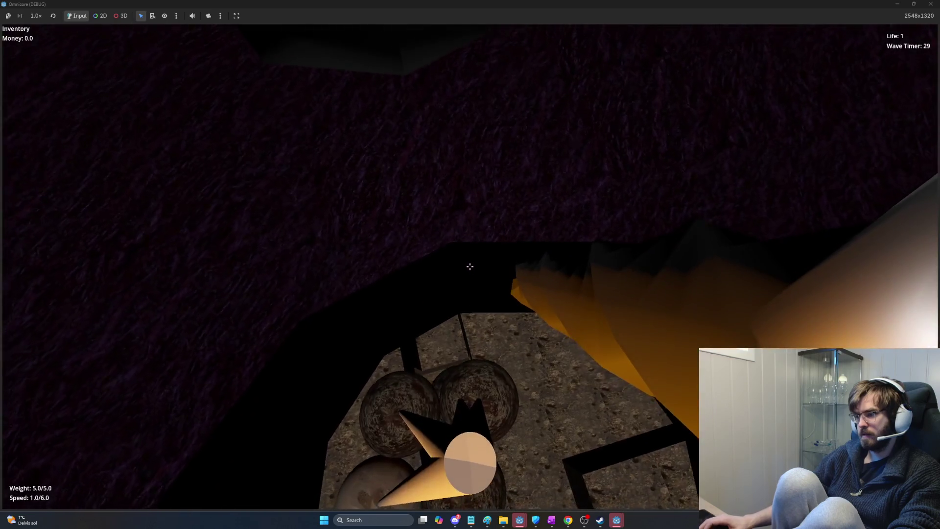
key(s)
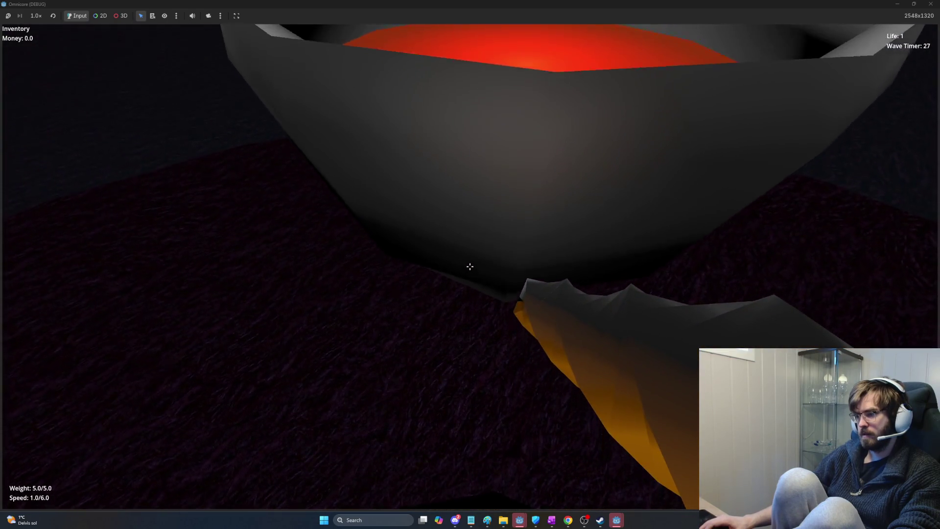
key(w)
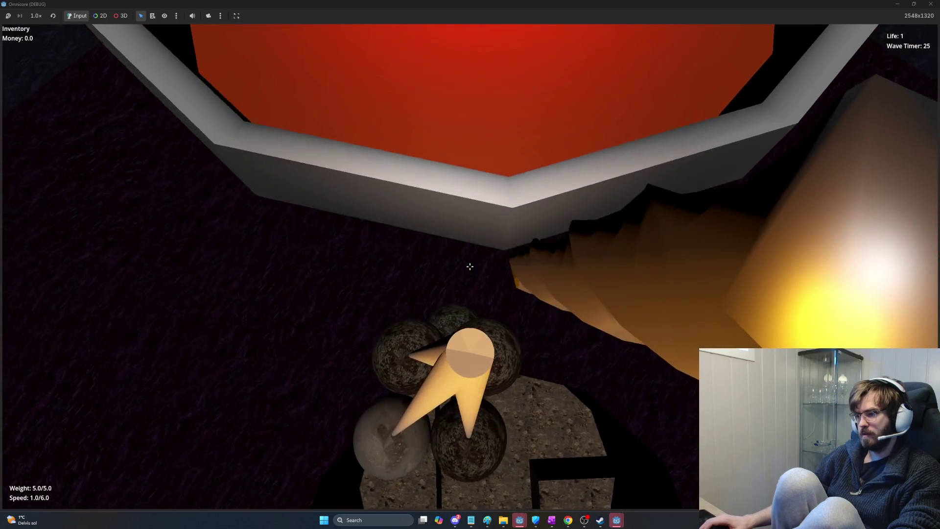
key(w)
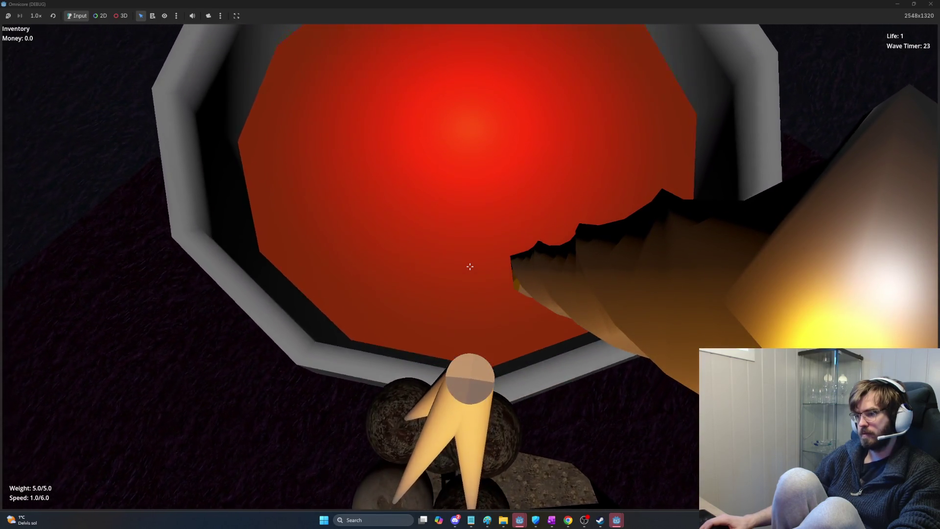
key(s)
key(q)
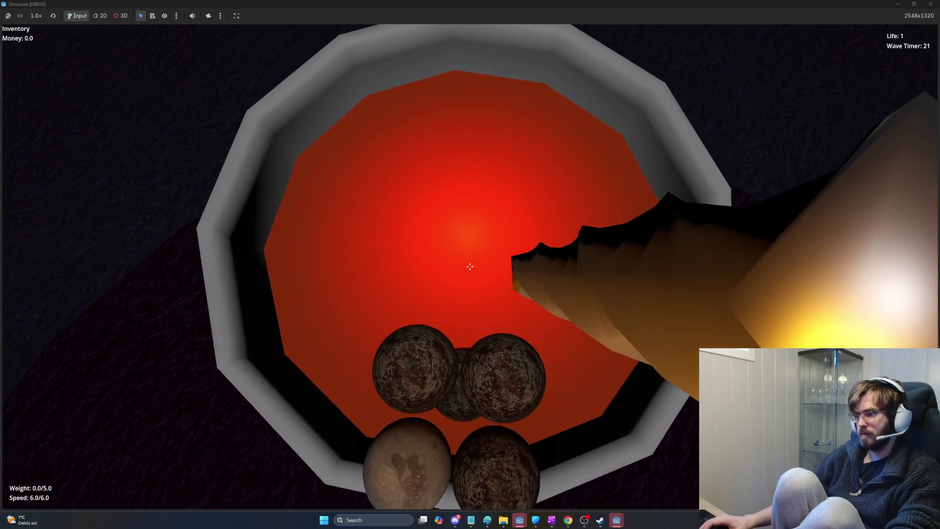
key(w)
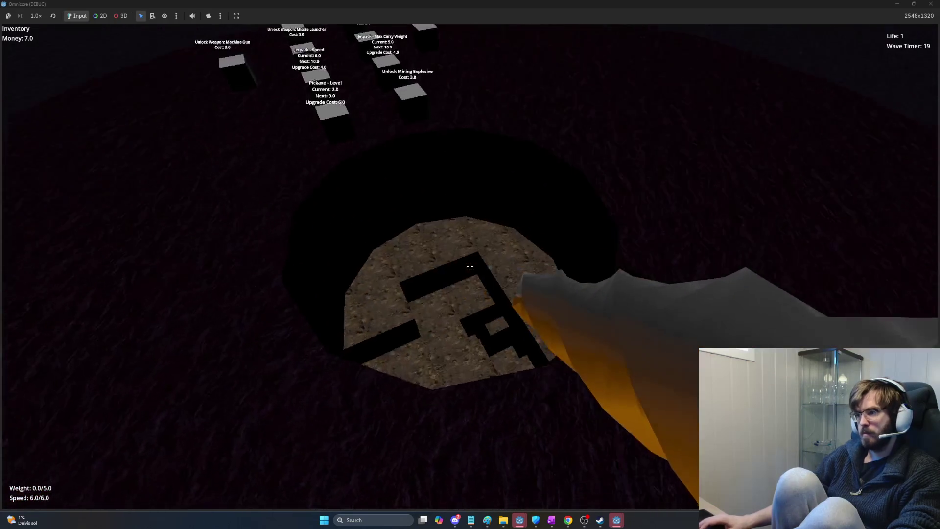
key(w)
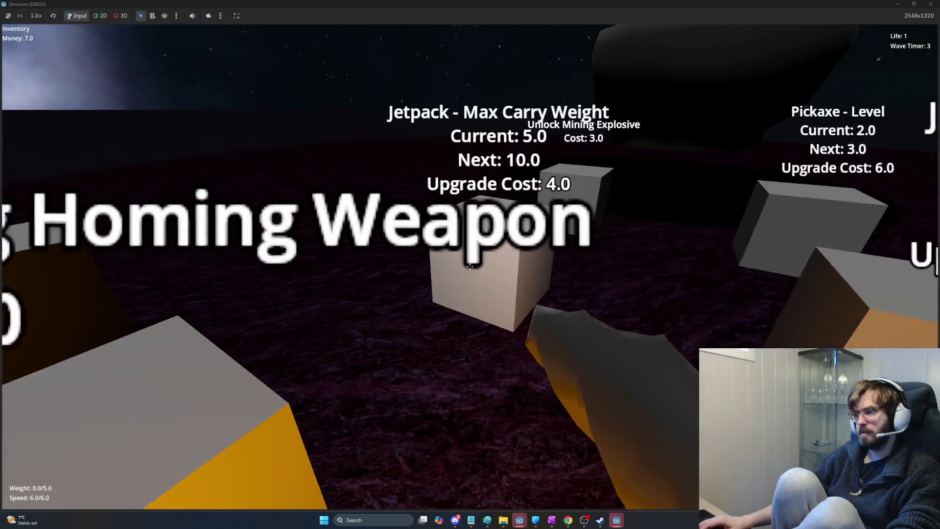
- Unlock the Piercing Homing Weapon and advance on and shoot the pillar enemies
key(e)
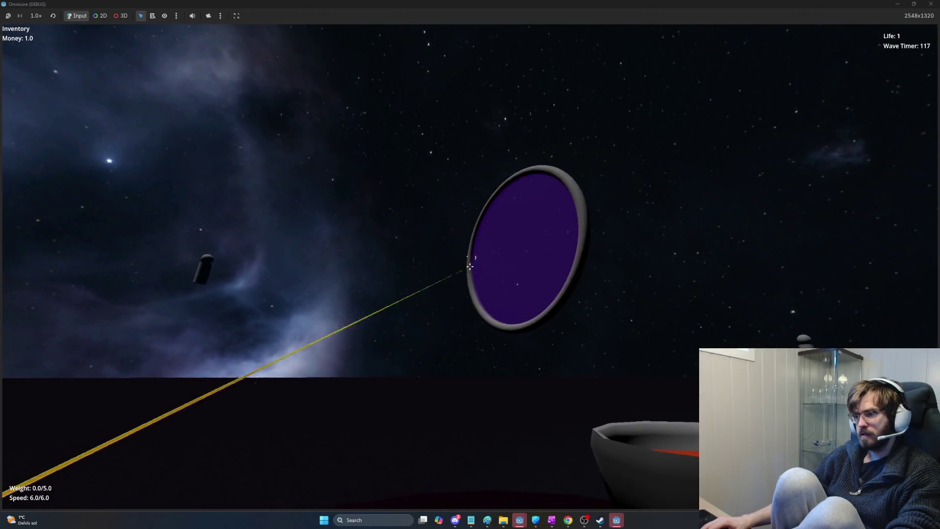
key(w)
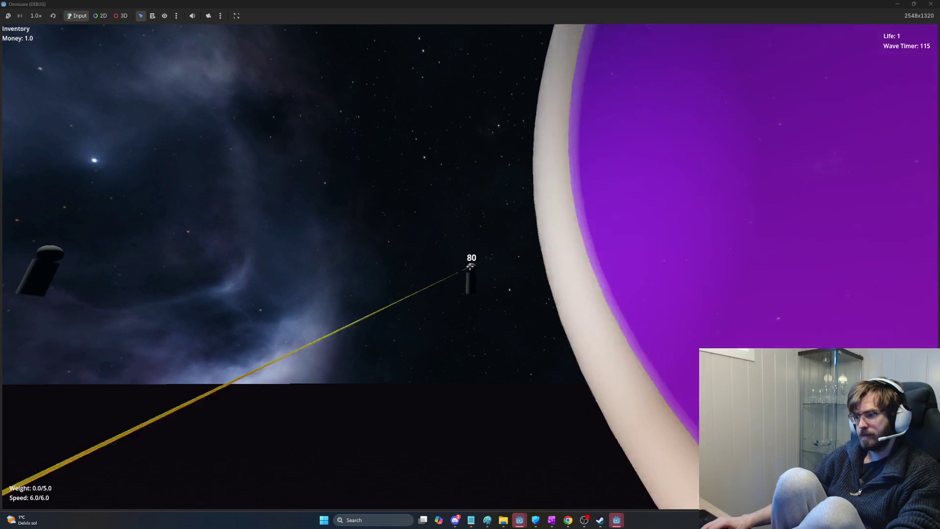
click(470, 266)
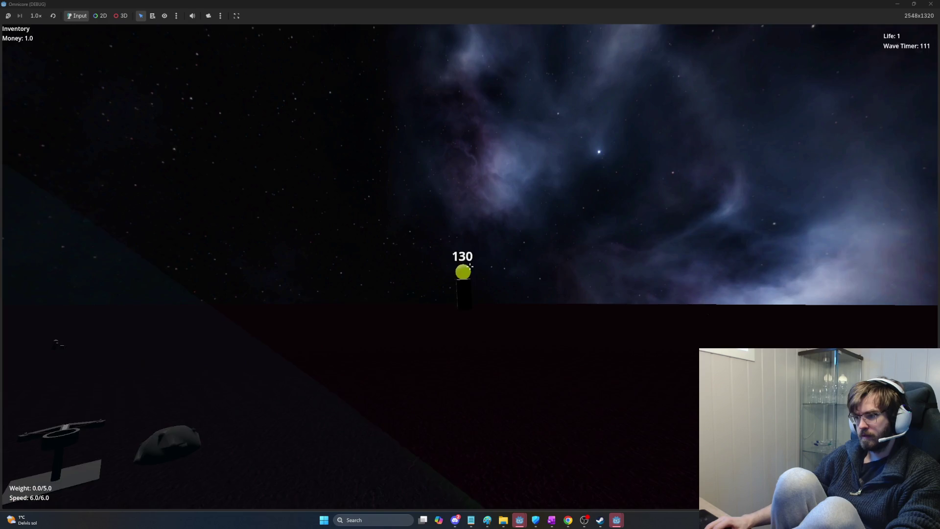
key(w)
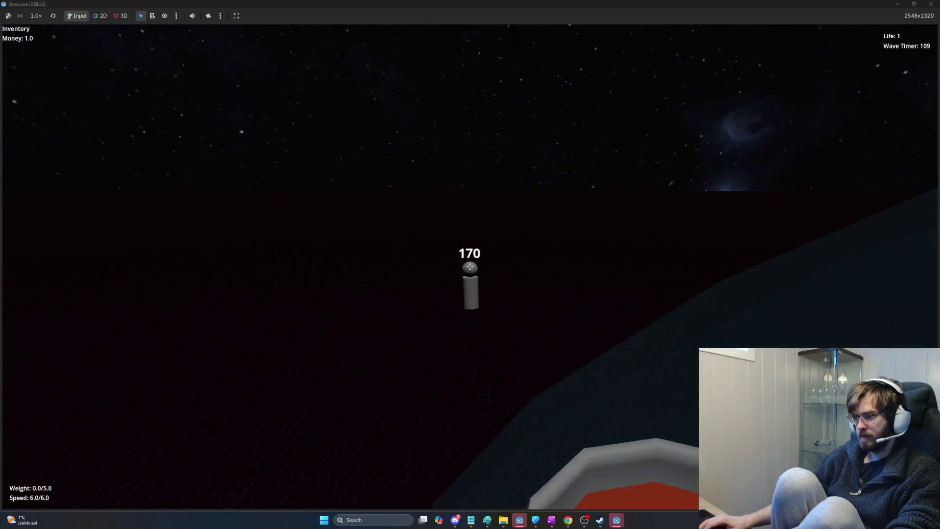
key(w)
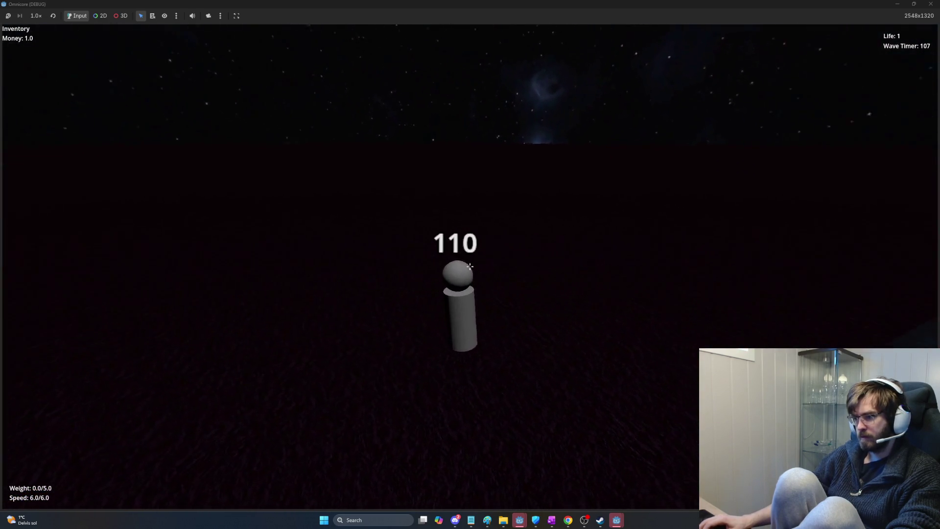
key(w)
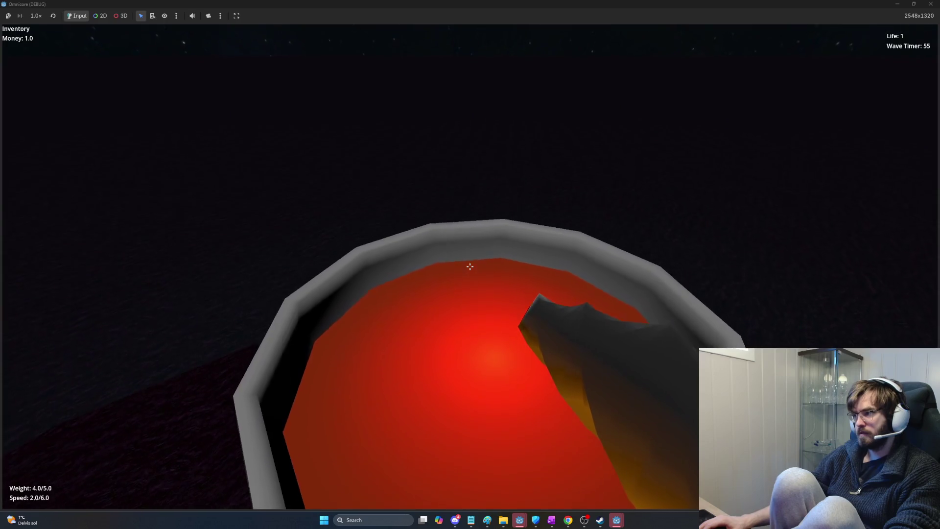
- Drop two loads of ore into the lava bowl, bringing money to 8.0
click(470, 266)
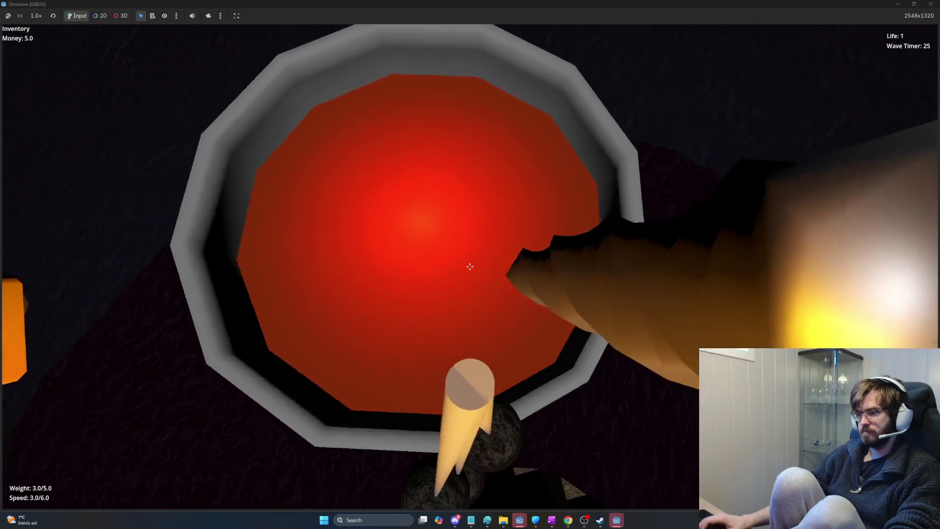
click(470, 267)
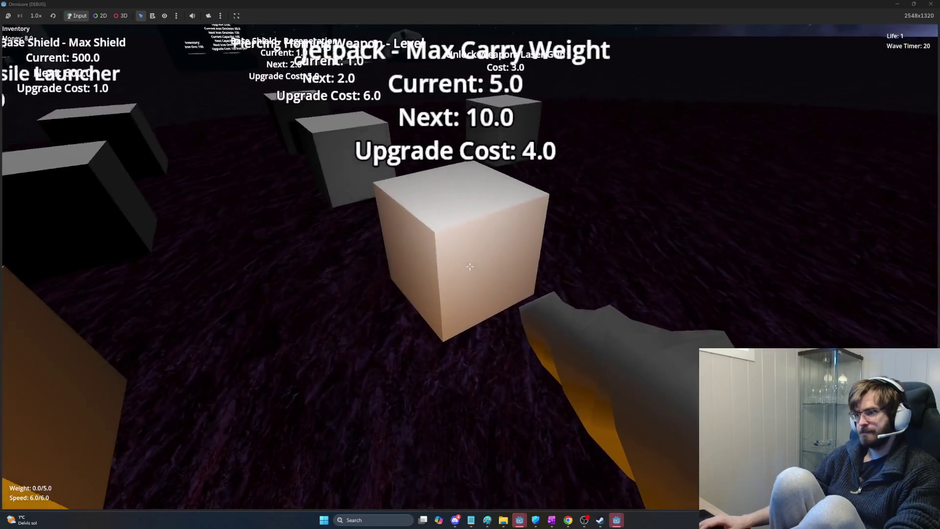
- Buy the Jetpack Max Carry Weight and Jetpack Speed upgrades, then fly around the stations
click(470, 266)
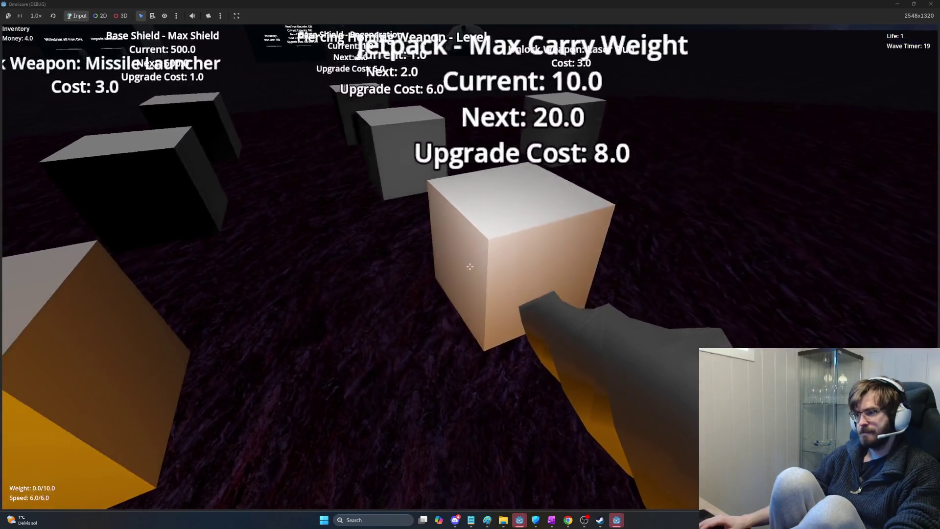
click(471, 267)
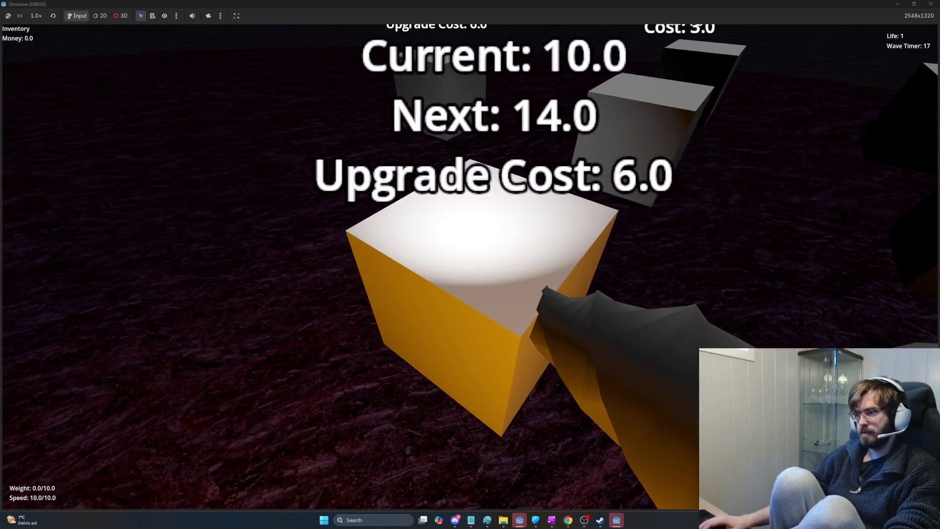
key(s)
key(s)
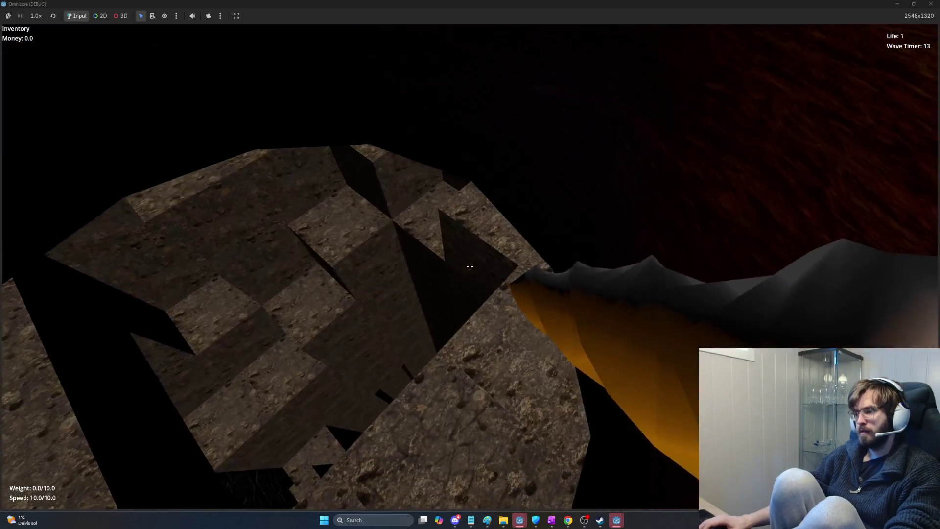
key(space)
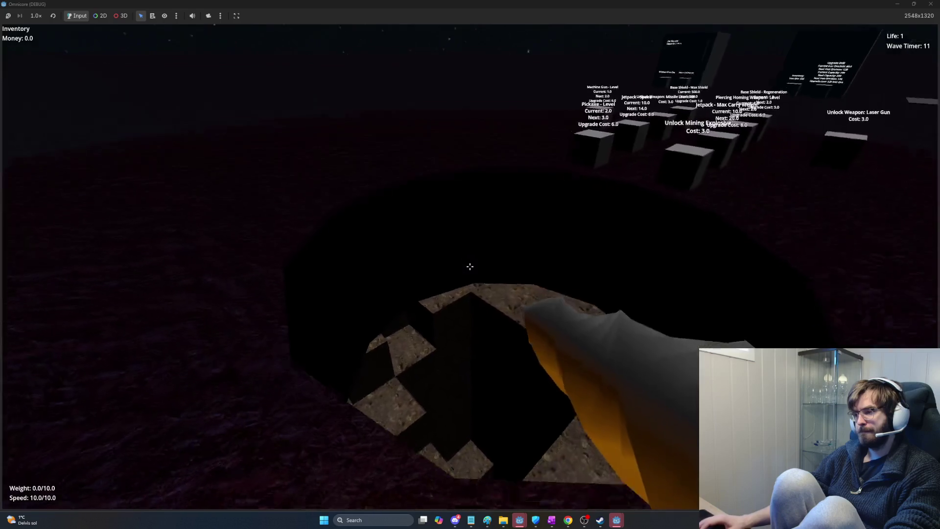
key(w)
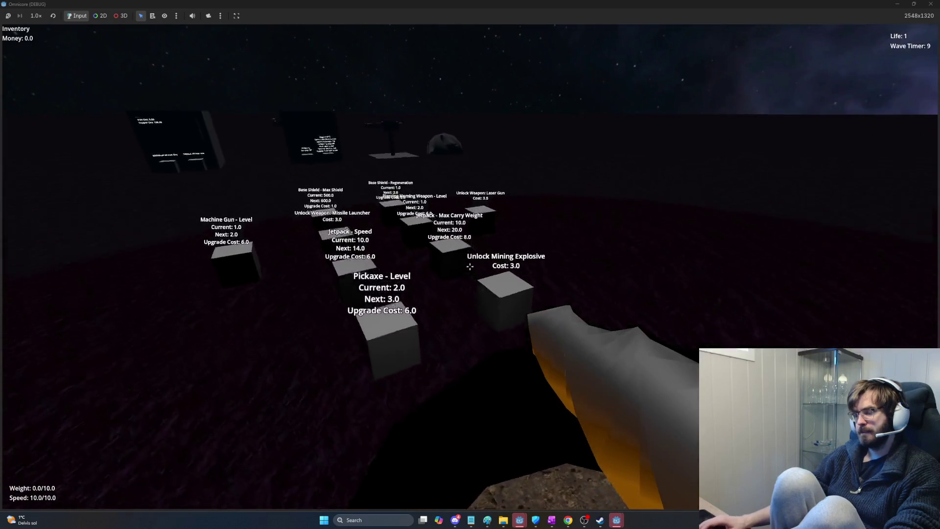
key(w)
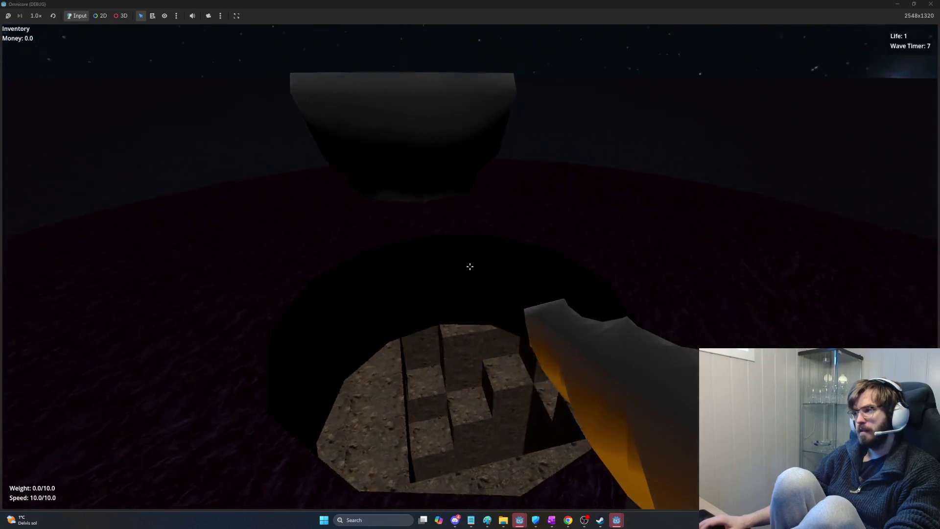
key(w)
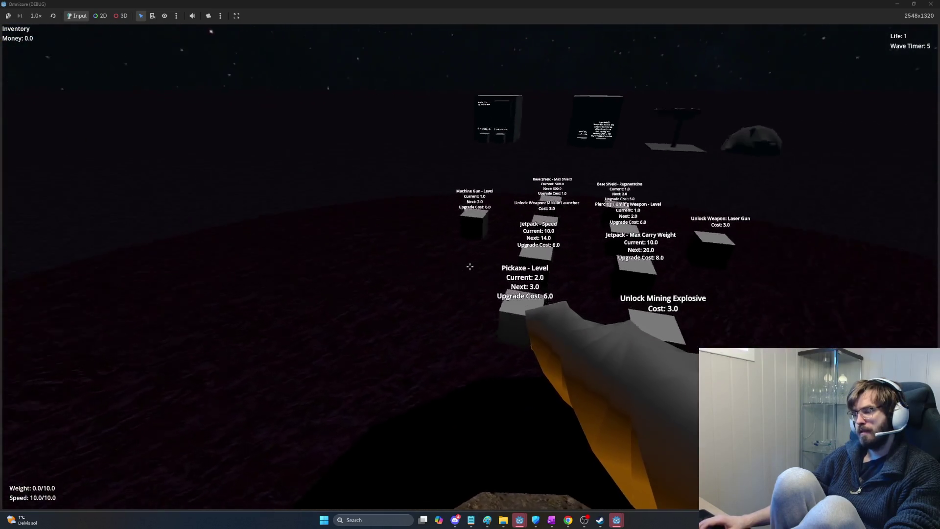
key(w)
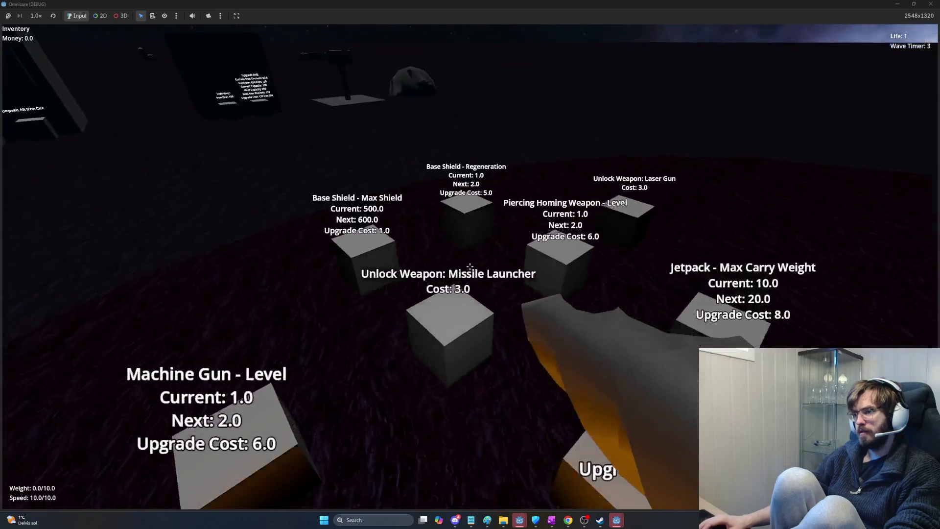
key(w)
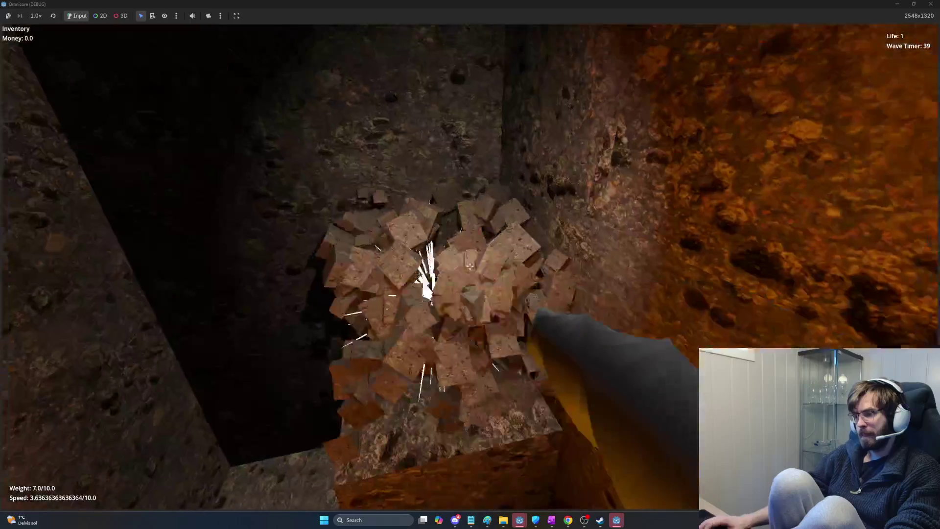
- Move toward the next rock wall in the shaft to continue mining
key(w)
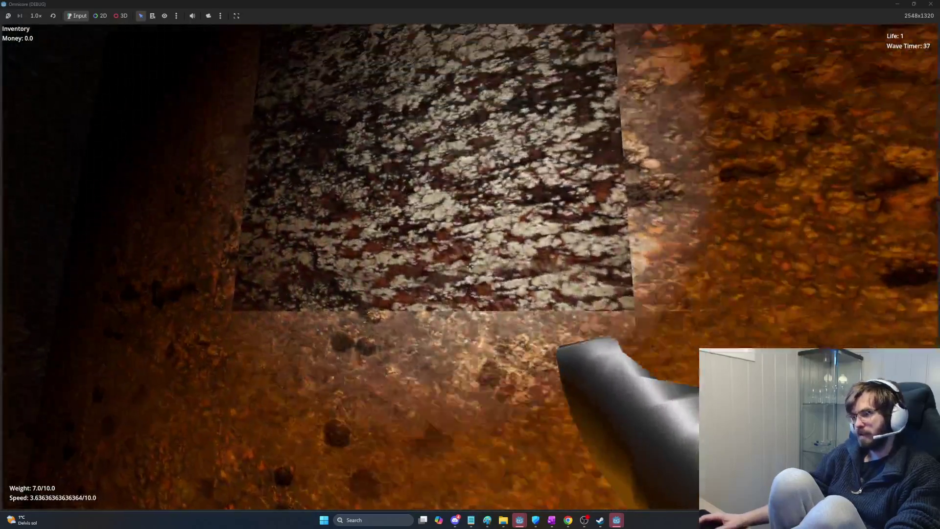
mouse_move(470, 266)
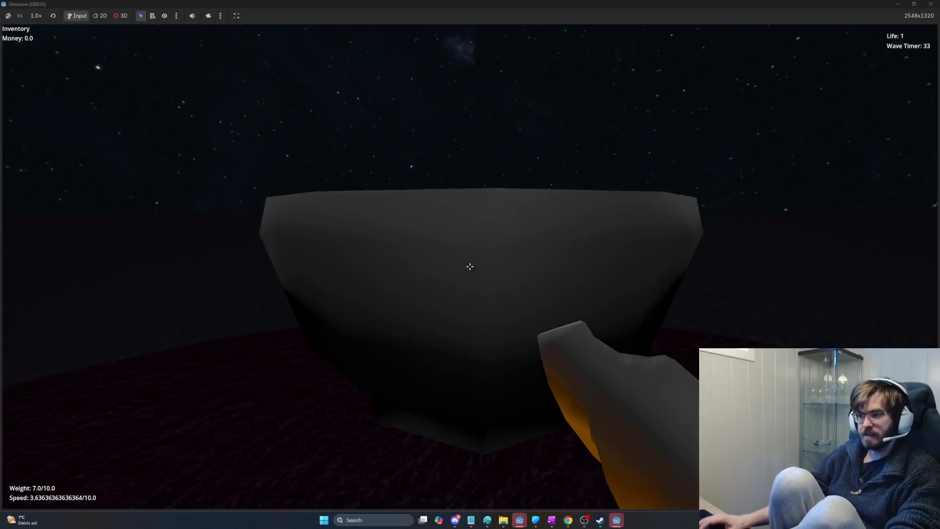
- Deposit the carried ore in the red bowl, mine a fresh 2.0 ore load down the shaft, and jetpack back up
key(space)
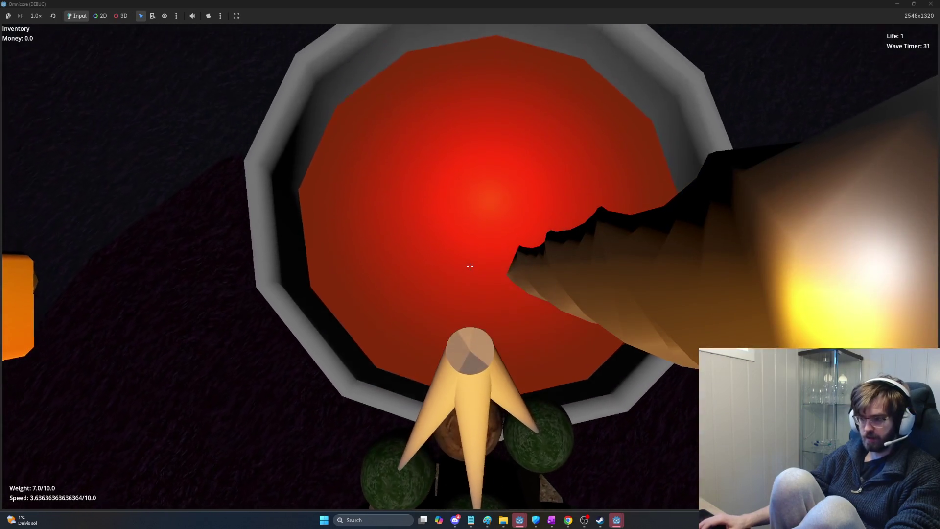
click(470, 266)
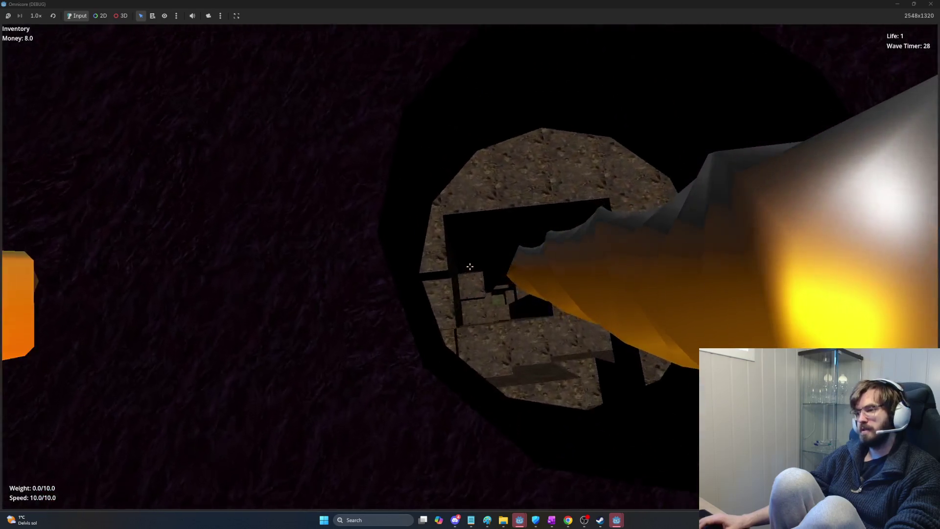
mouse_move(470, 267)
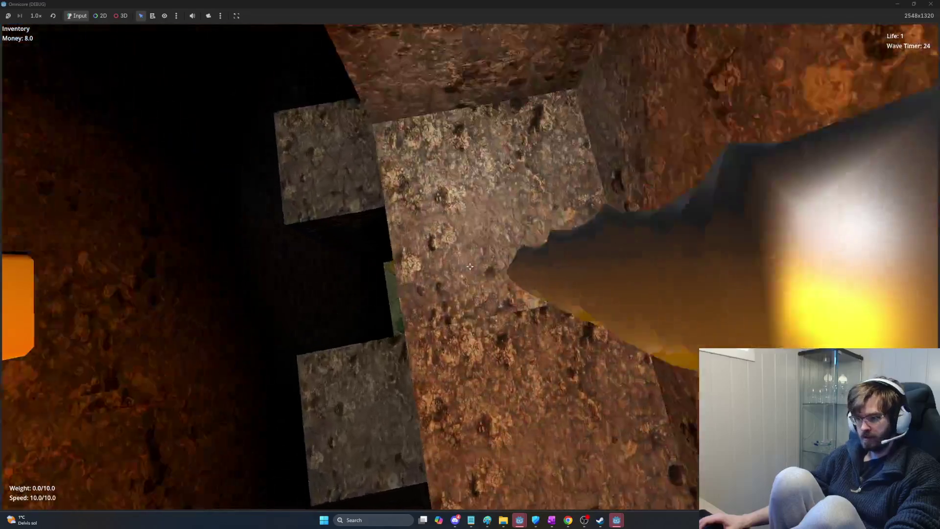
click(470, 266)
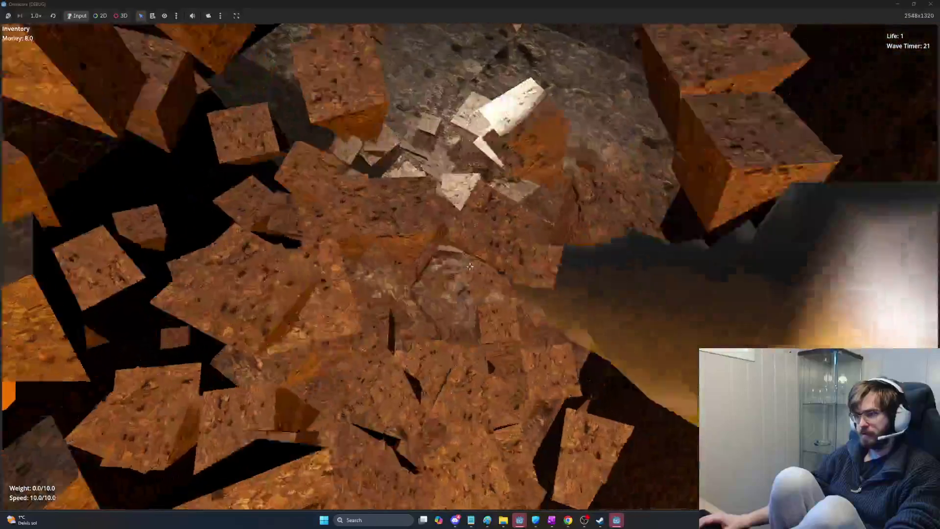
click(470, 266)
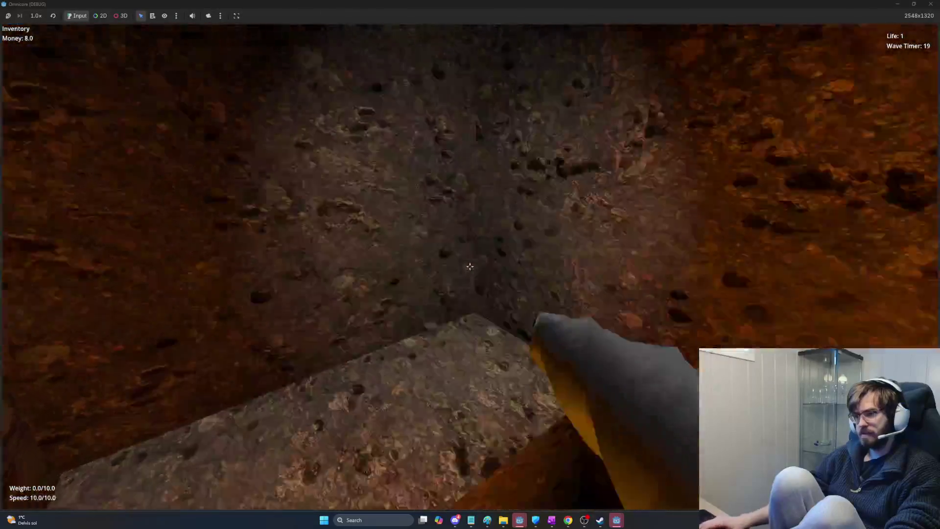
click(470, 267)
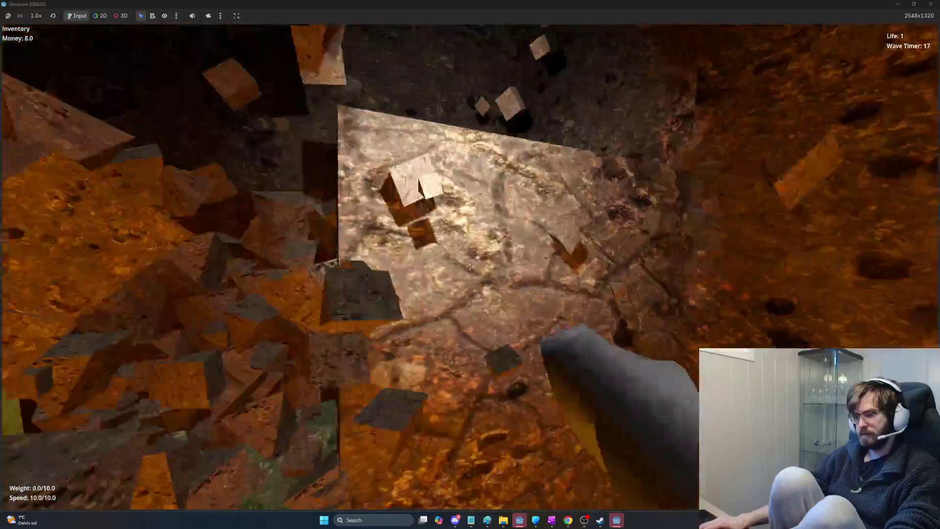
click(470, 266)
click(471, 266)
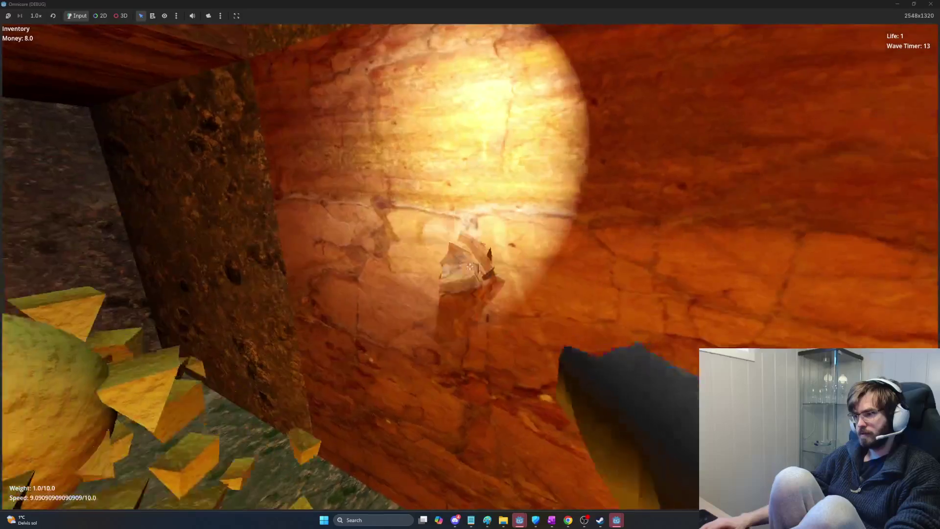
click(470, 266)
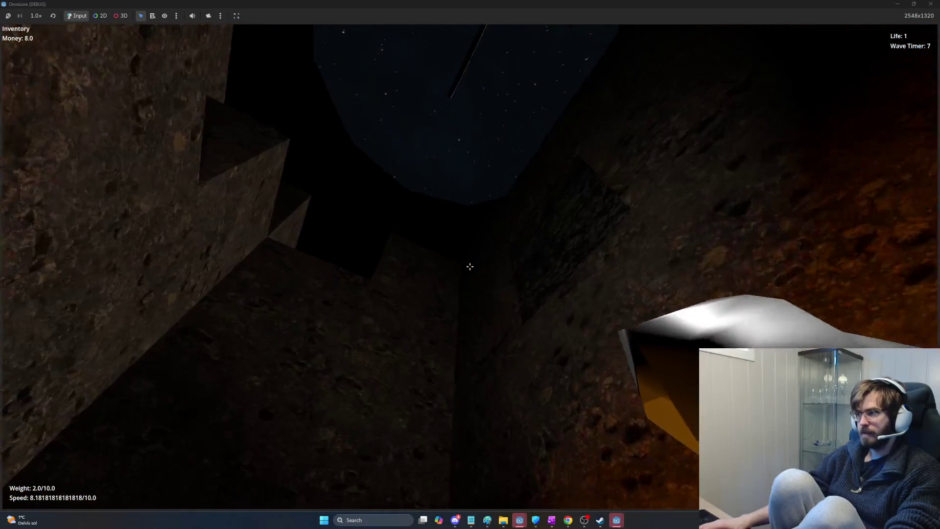
key(space)
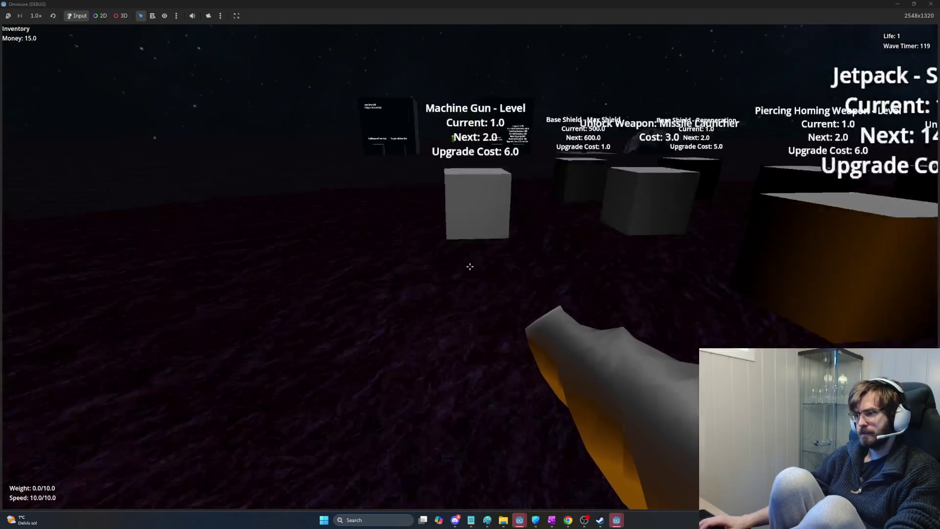
- Buy the Machine Gun level 2 upgrade and fire the laser at the incoming green enemies
click(470, 267)
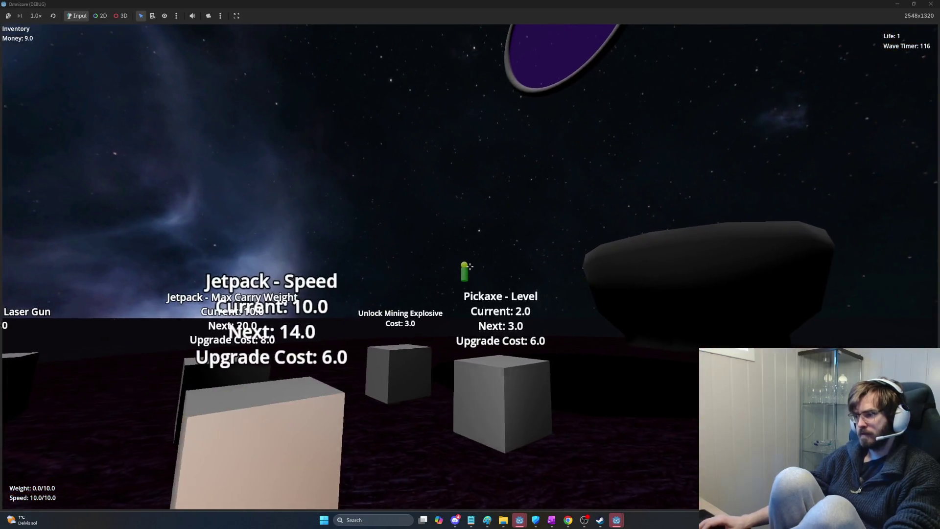
click(471, 266)
key(w)
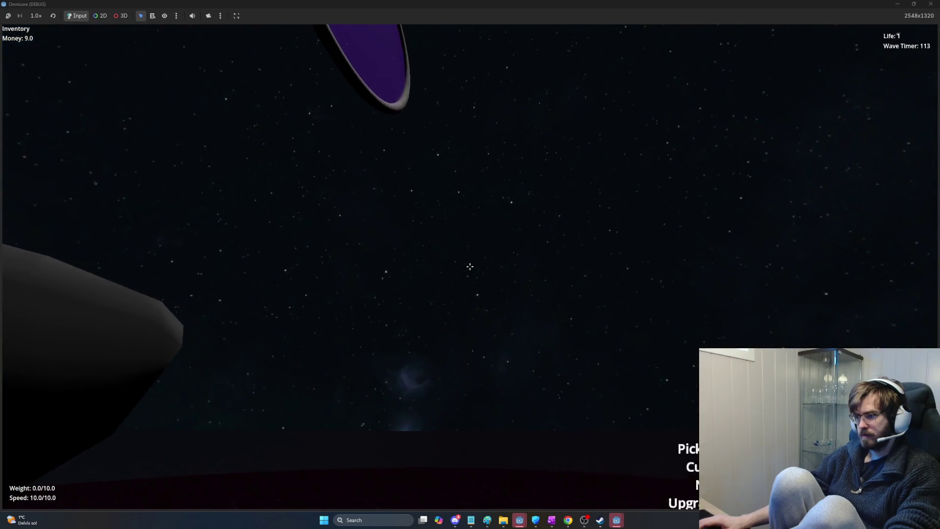
click(470, 266)
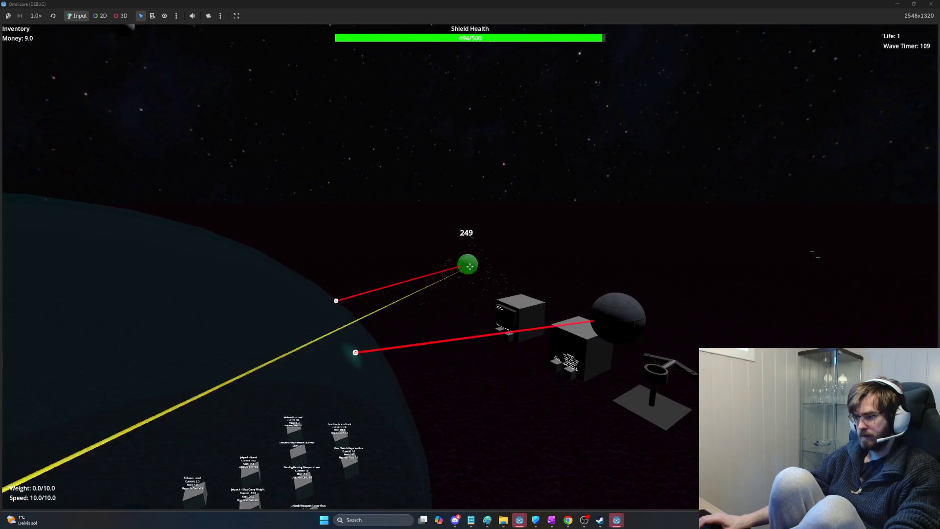
key(s)
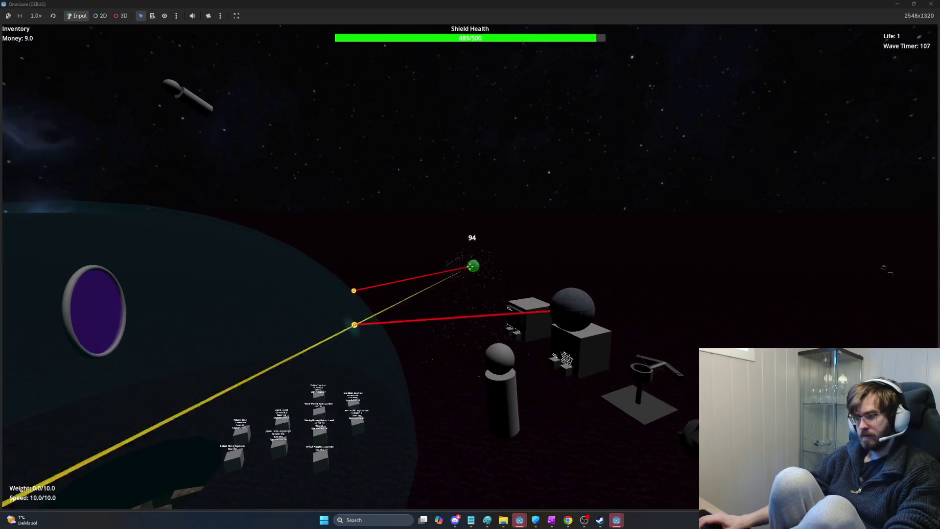
- Keep shooting while moving around the dome until a sphere enemy is destroyed
key(Escape)
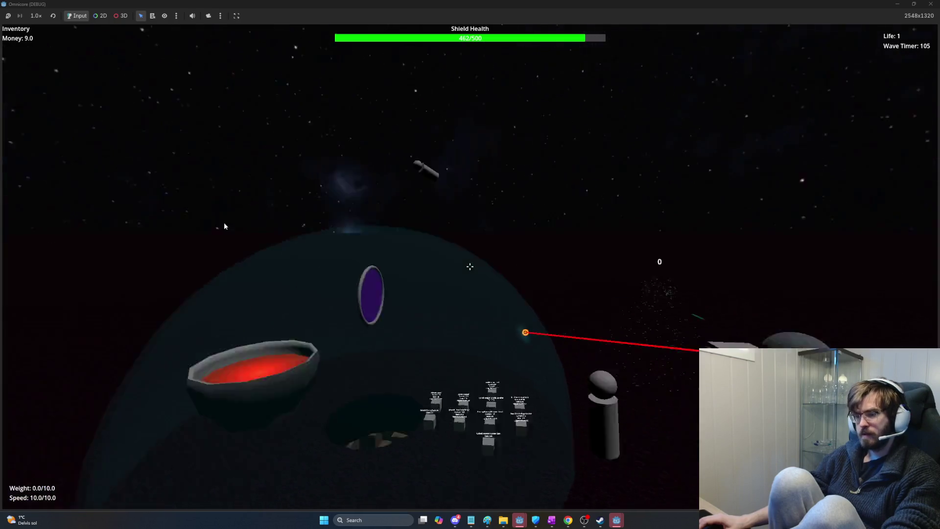
click(286, 233)
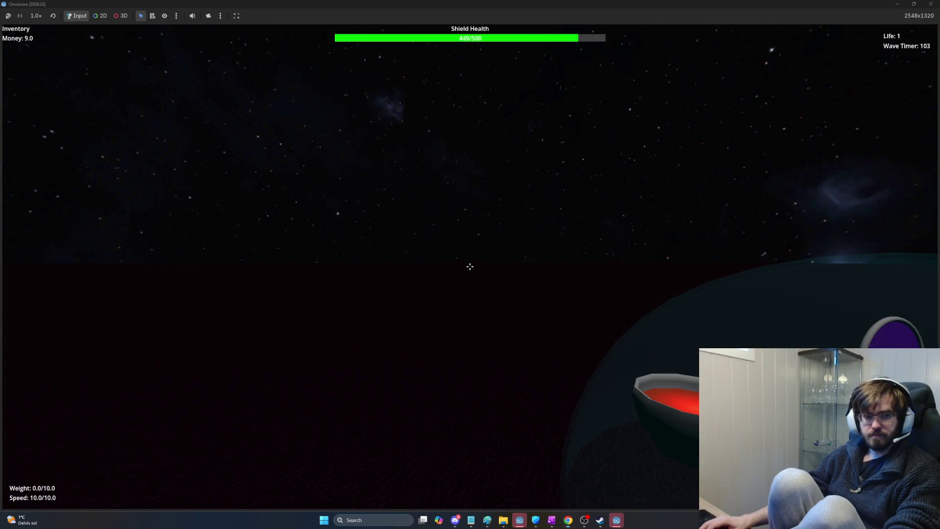
key(Escape)
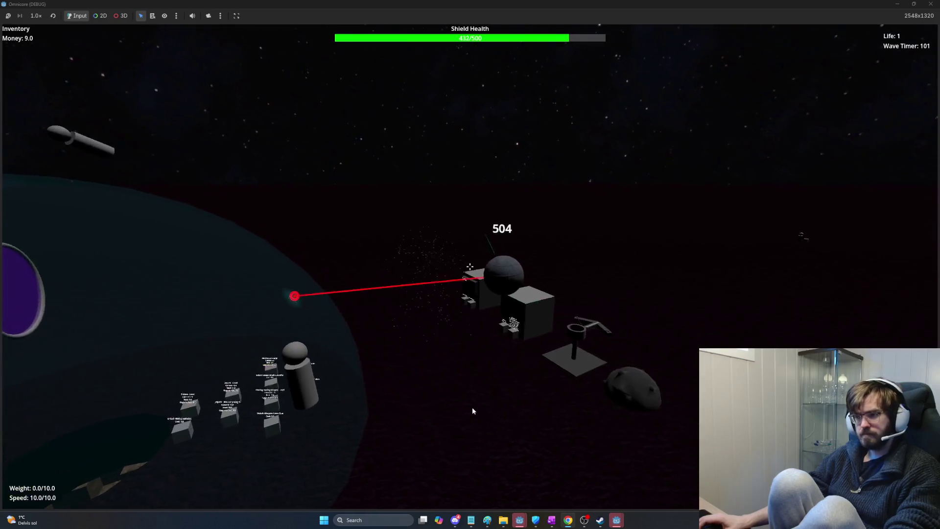
key(w)
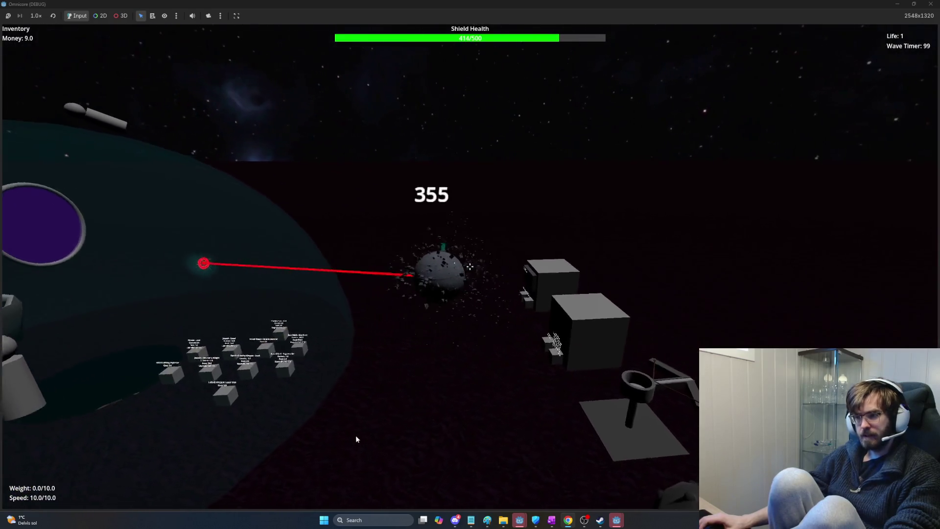
key(s)
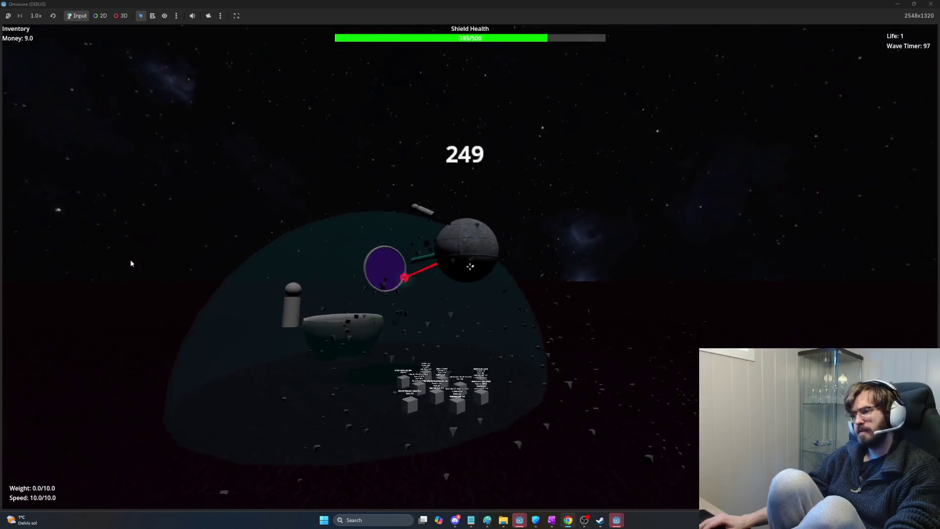
key(w)
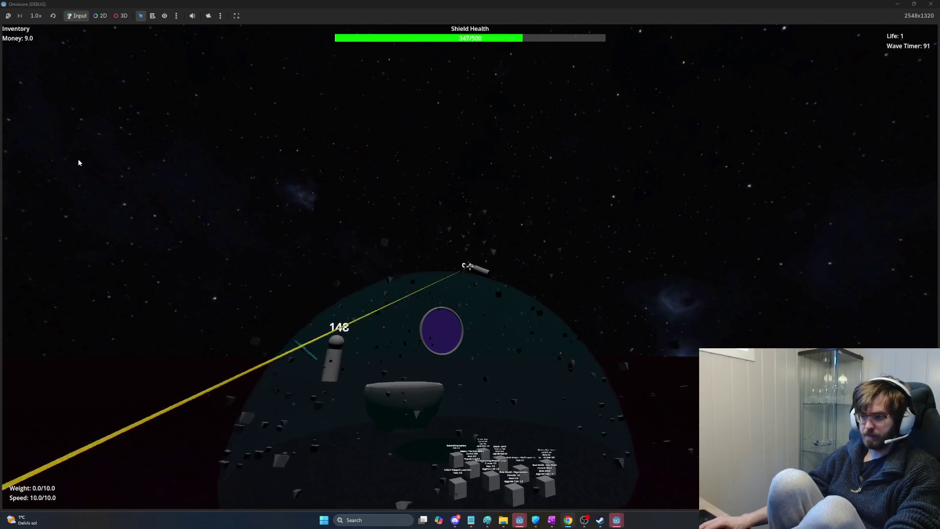
key(w)
key(w)
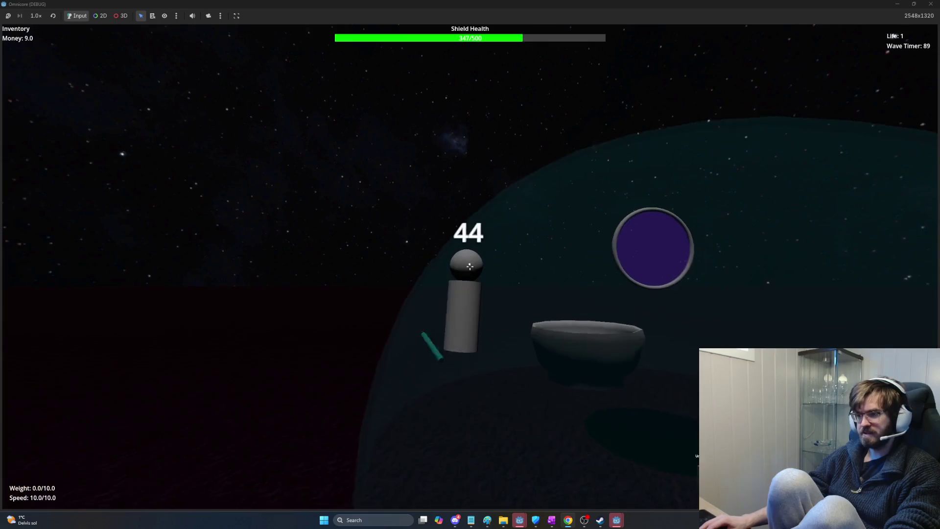
key(w)
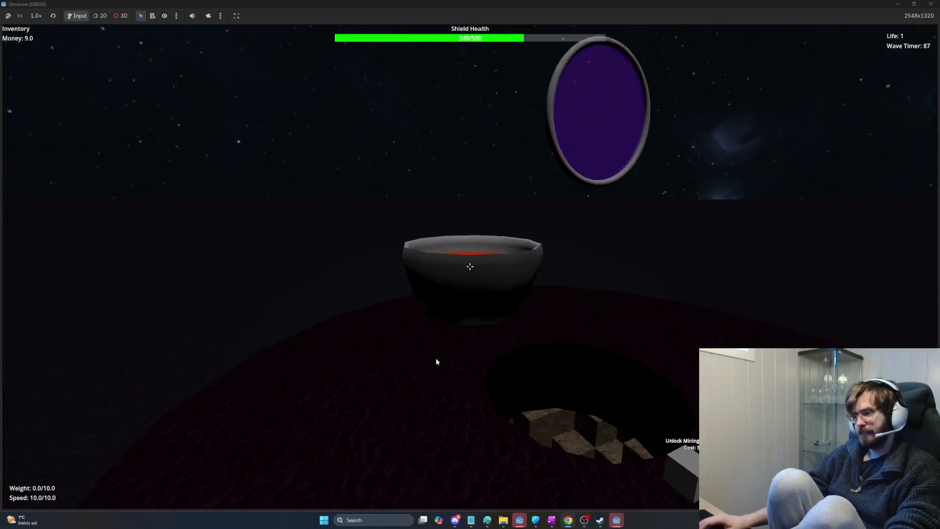
- Descend into the mining pit and break the wooden and green floor blocks for ore
key(w)
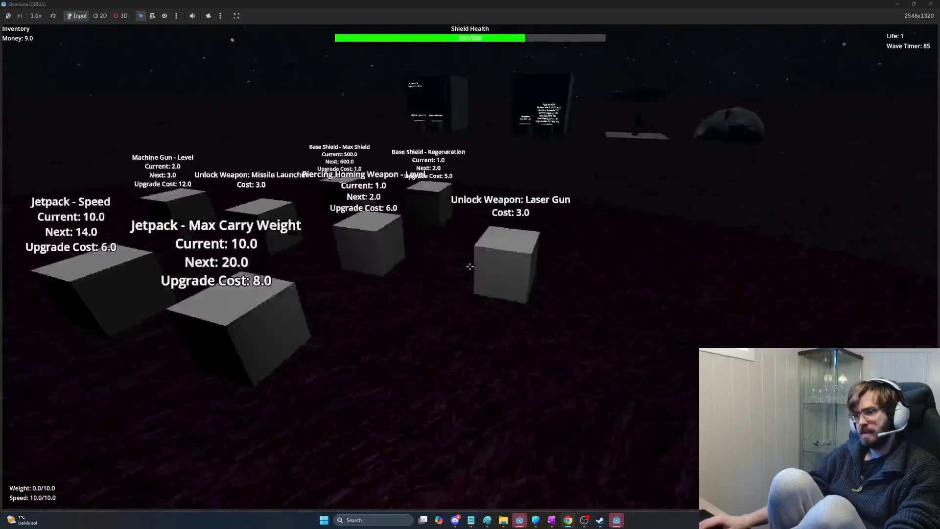
key(w)
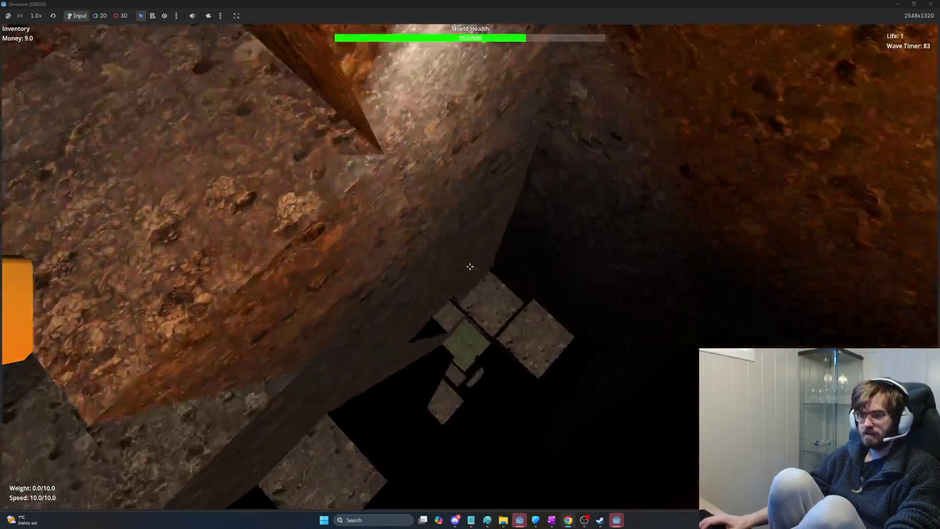
key(w)
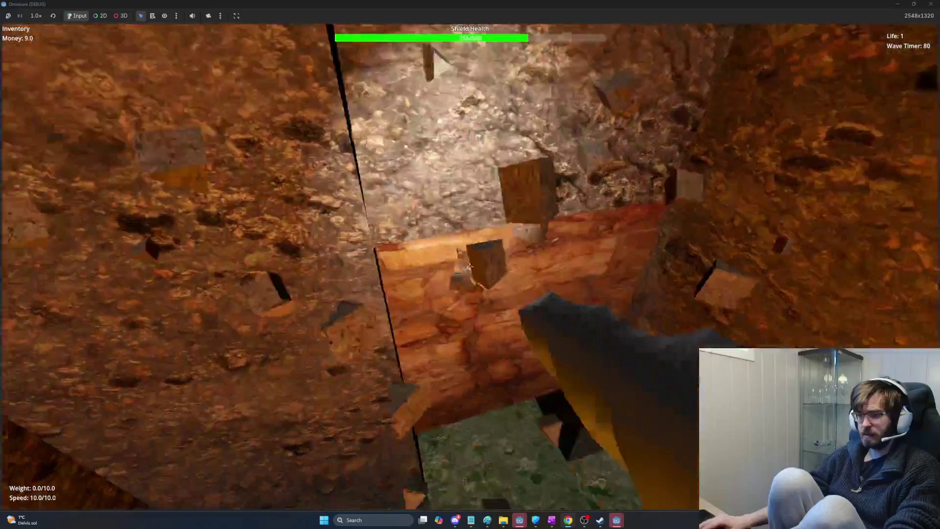
click(469, 266)
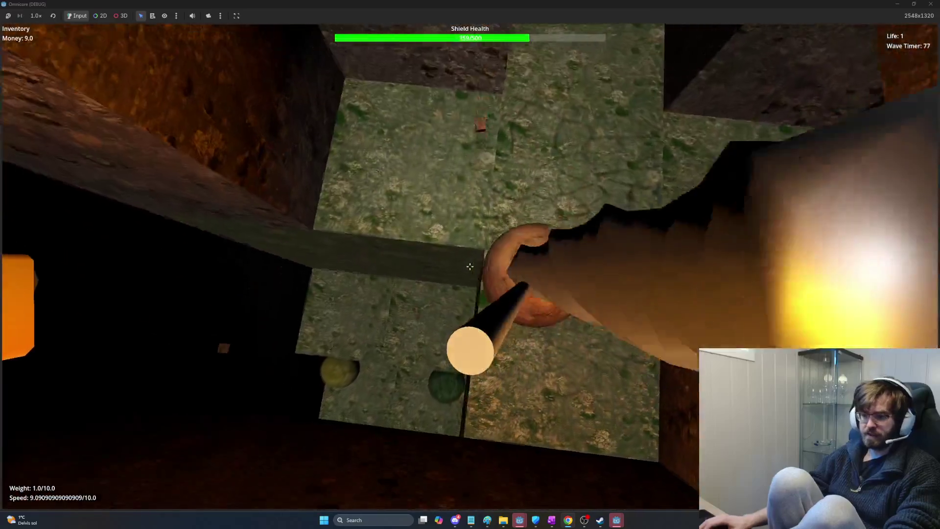
click(470, 266)
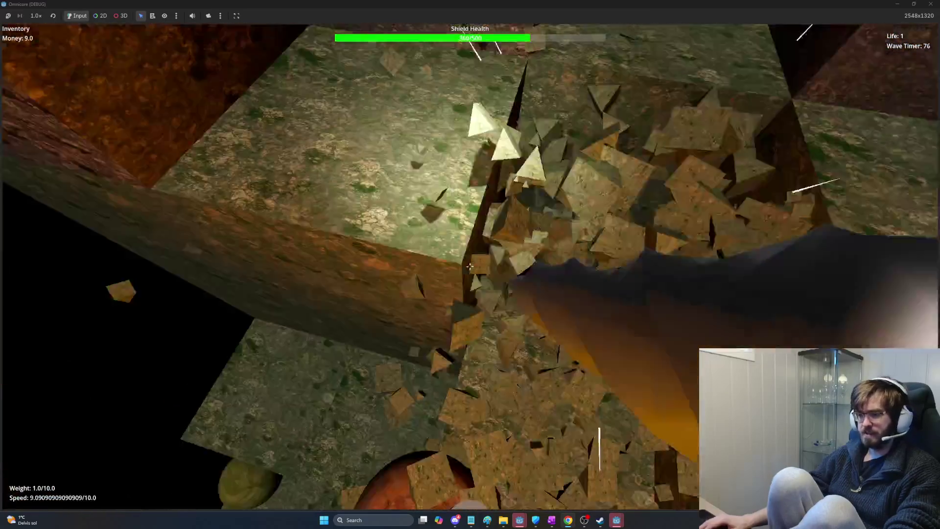
click(470, 265)
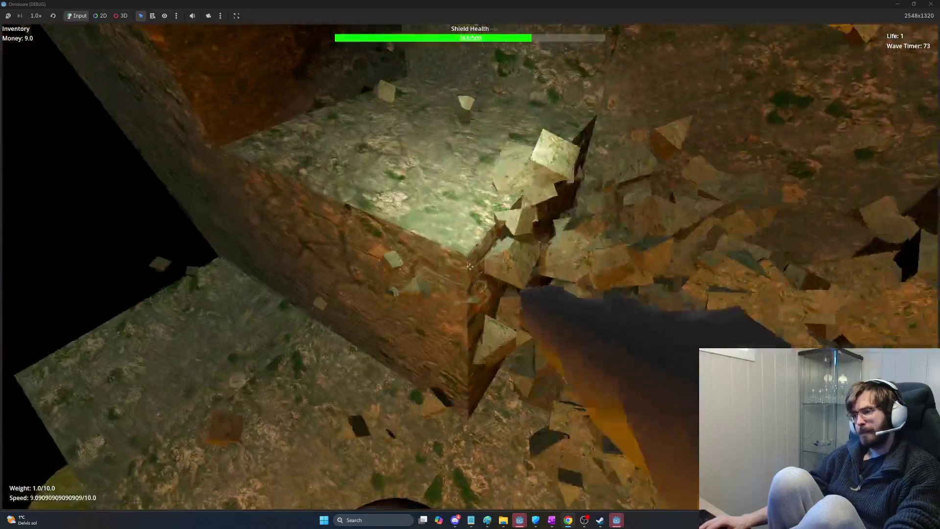
- Mine more wall blocks, then back up to the bowl to deposit the 7.0 load, reaching 19.0 money
click(470, 266)
click(470, 266)
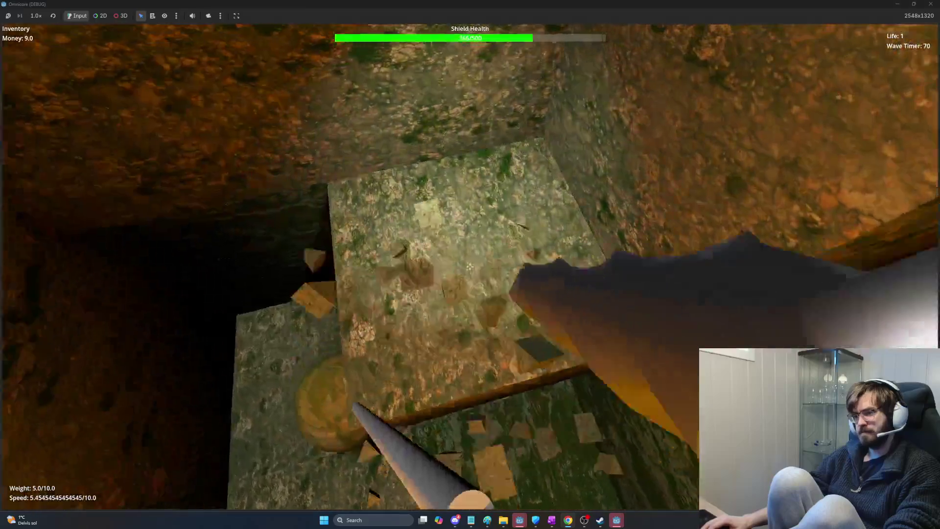
click(469, 266)
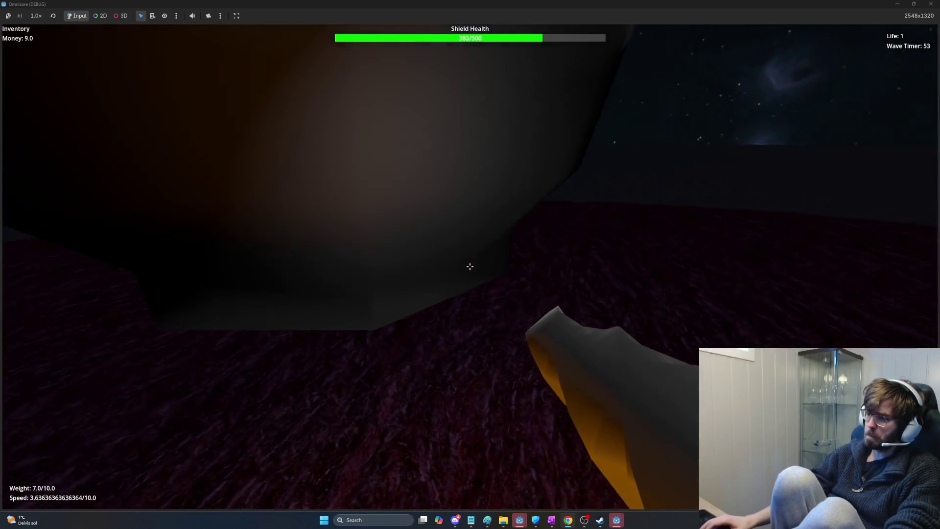
key(s)
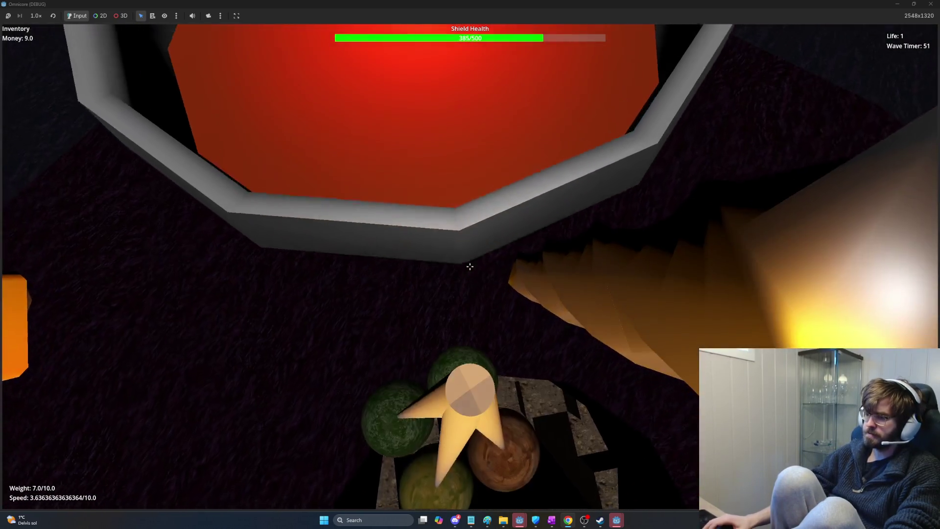
key(s)
key(s)
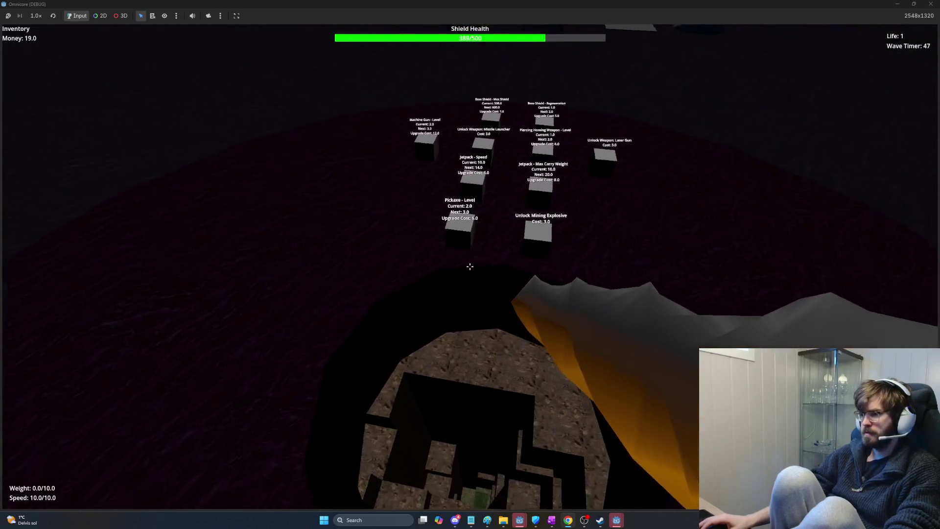
- Walk around the upgrade stands toward the Pickaxe stand
key(w)
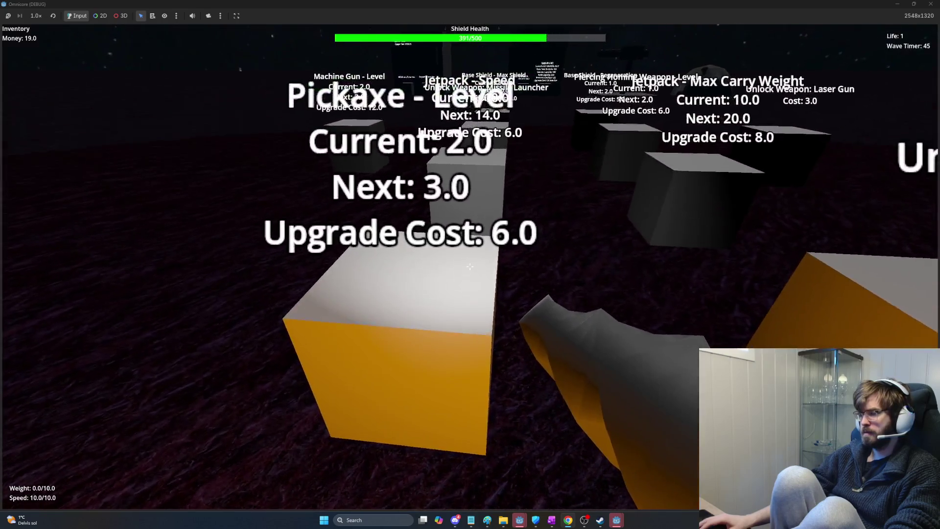
key(d)
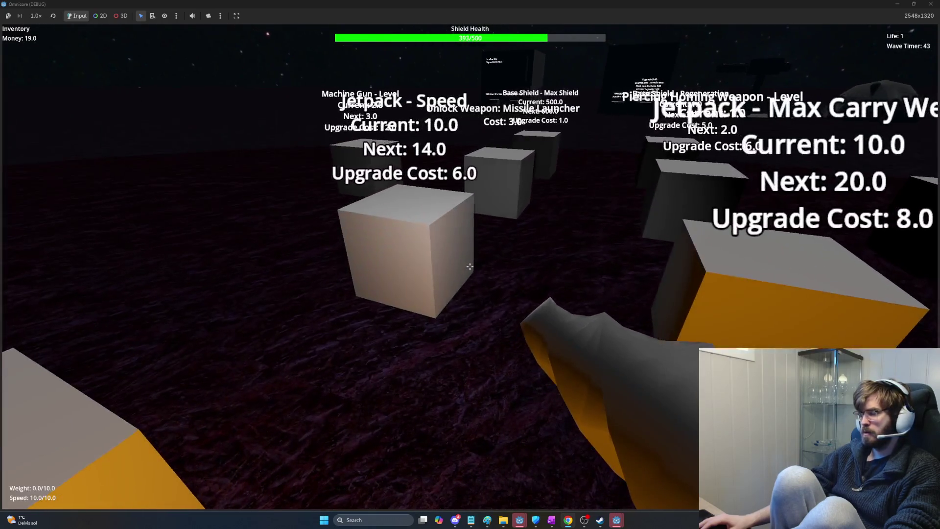
key(s)
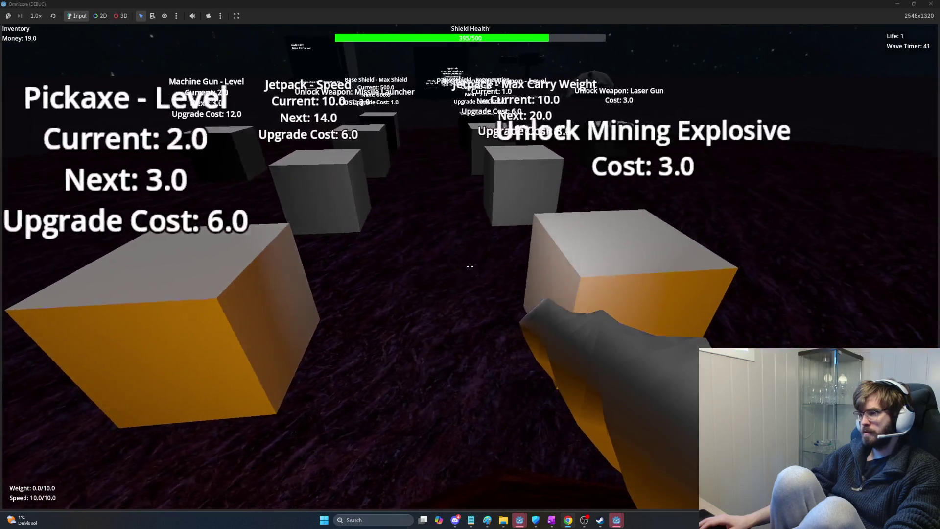
key(s)
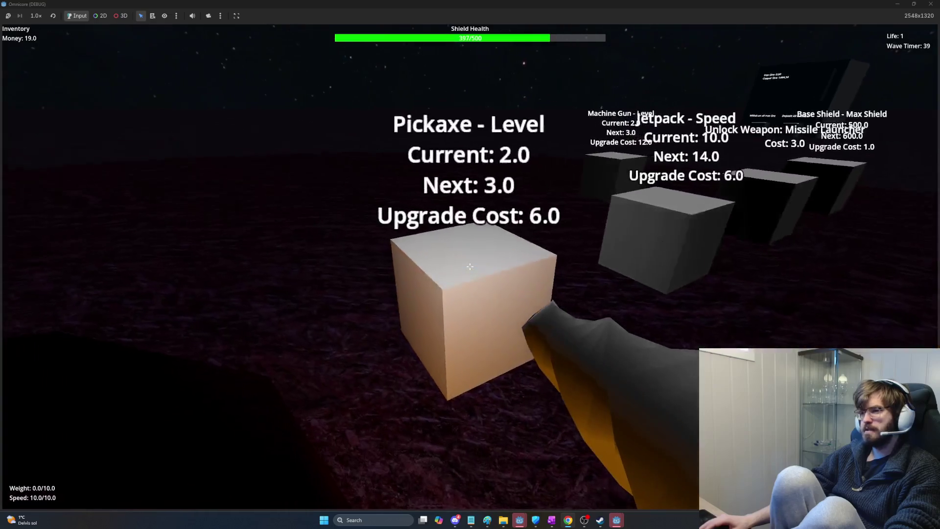
key(w)
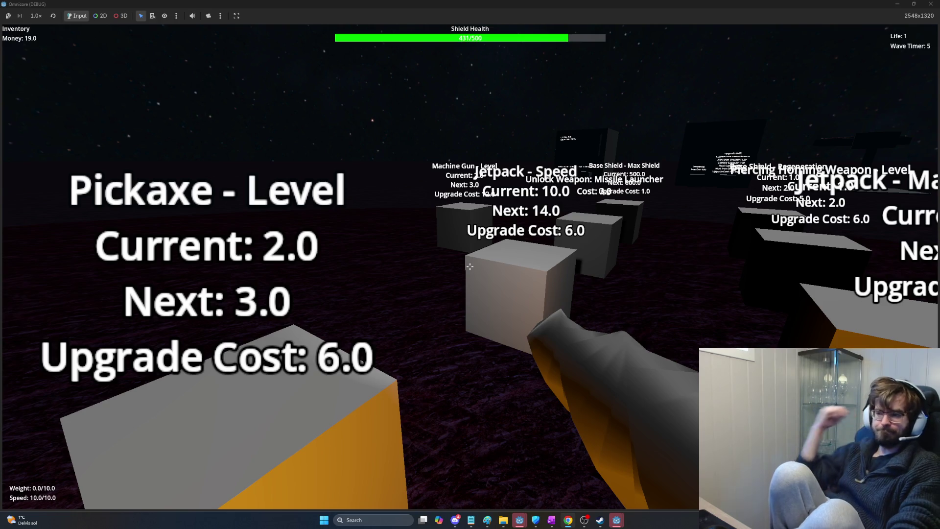
- Upgrade the Machine Gun to level 3 and unlock the Missile Launcher, leaving money at 4.0
key(s)
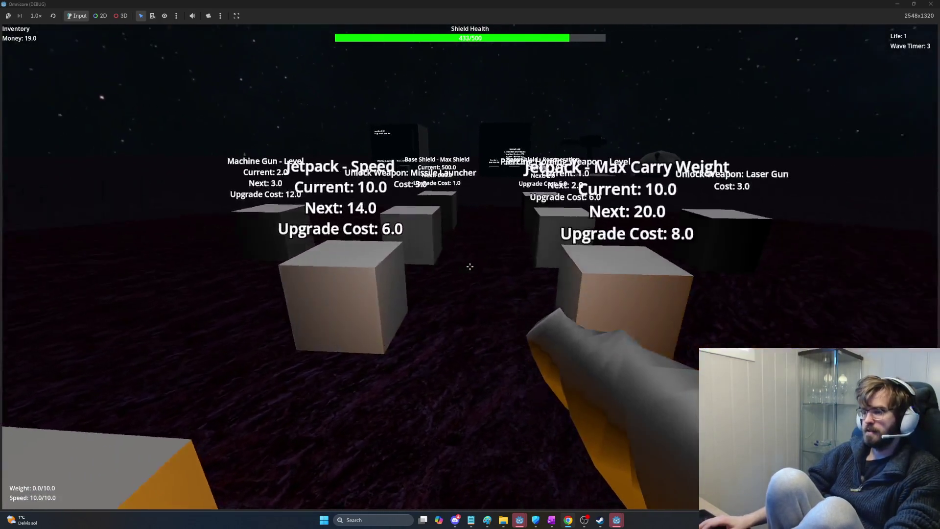
key(w)
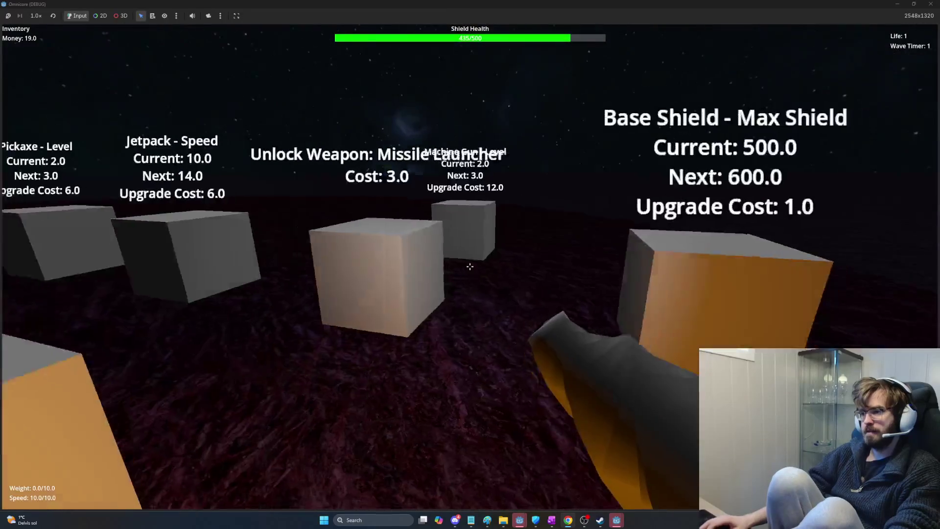
key(w)
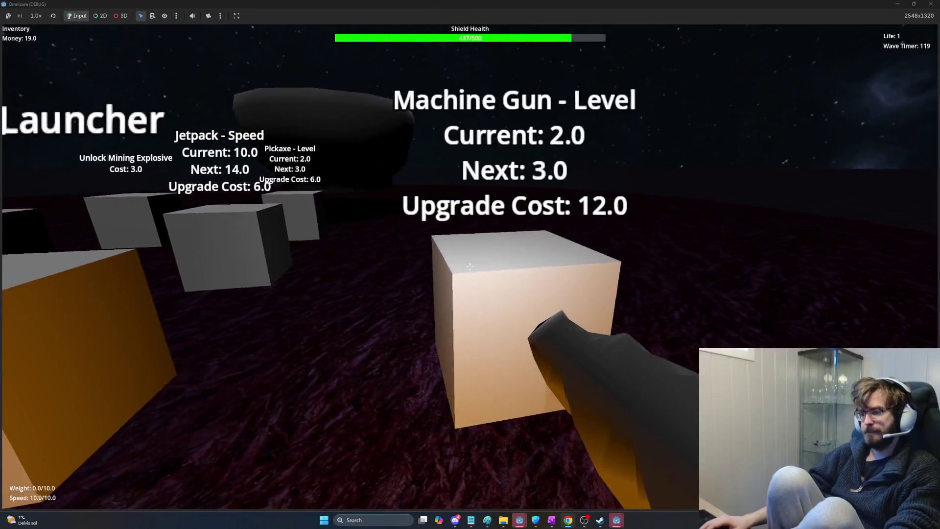
click(469, 266)
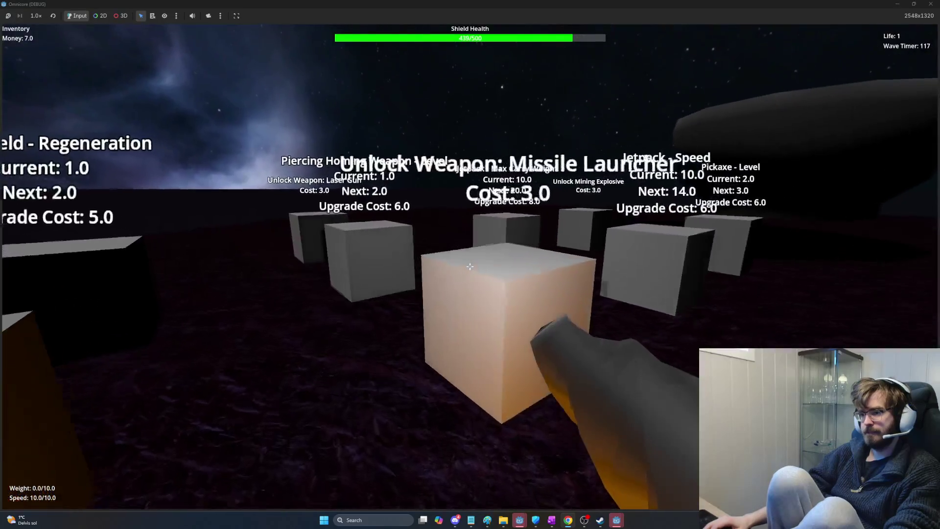
click(470, 267)
key(space)
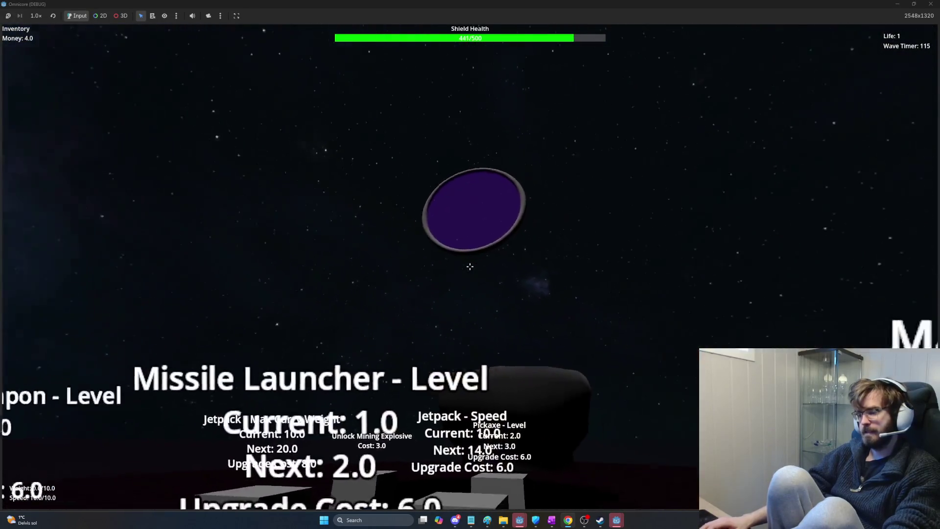
key(w)
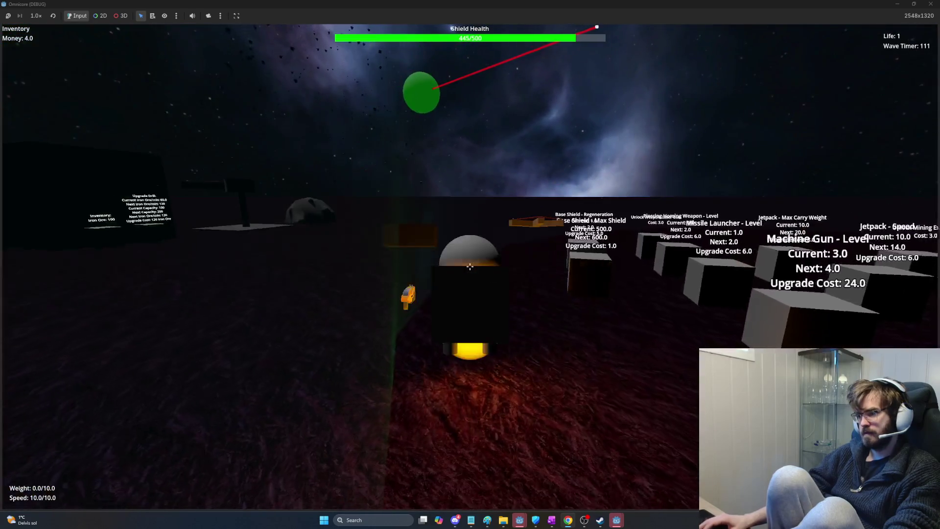
- Shoot down the sphere and asteroid attacking the base, then stop the playtest with F8
key(w)
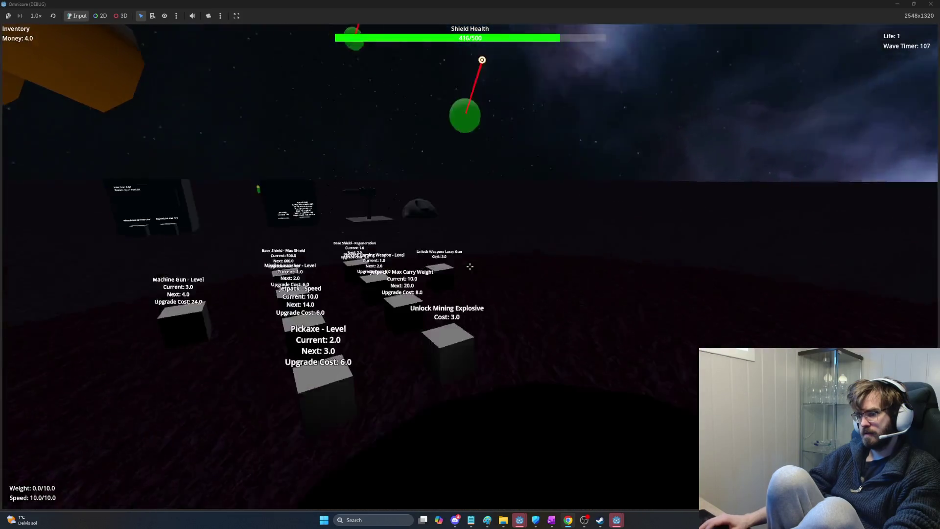
key(w)
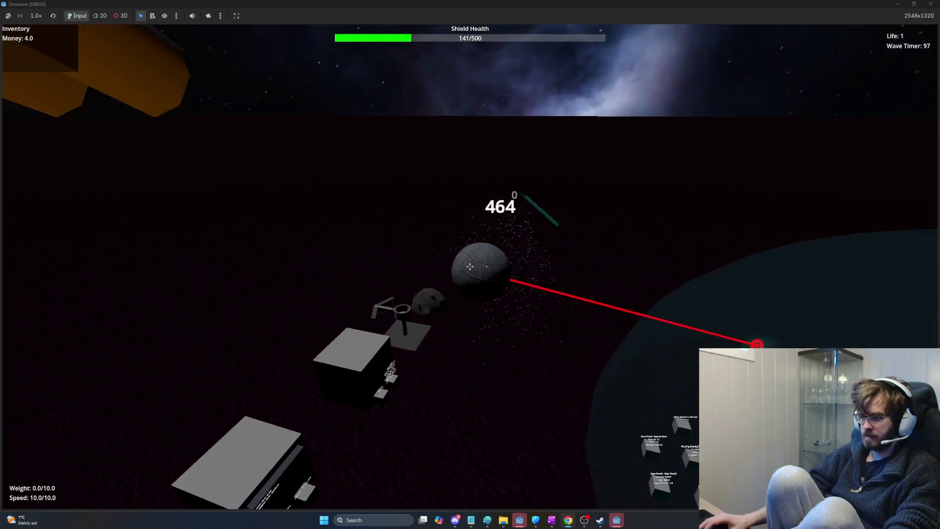
click(470, 266)
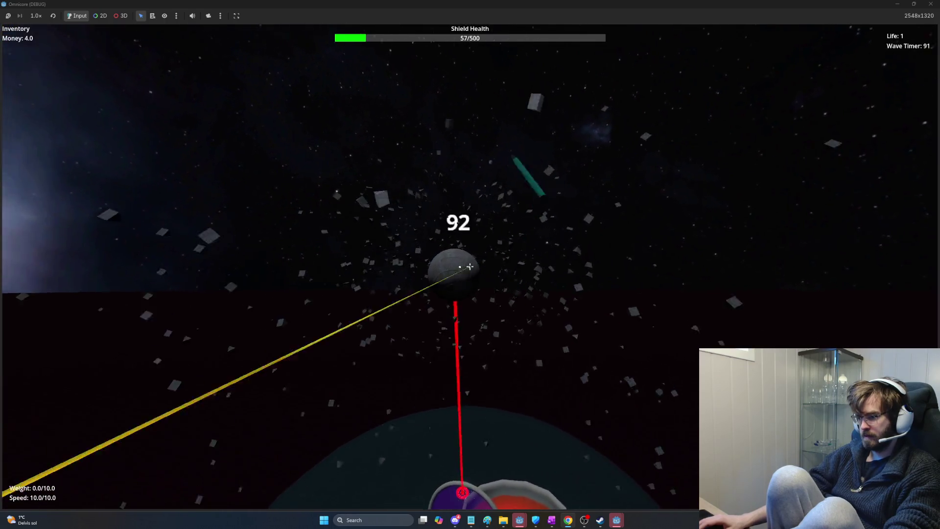
click(470, 266)
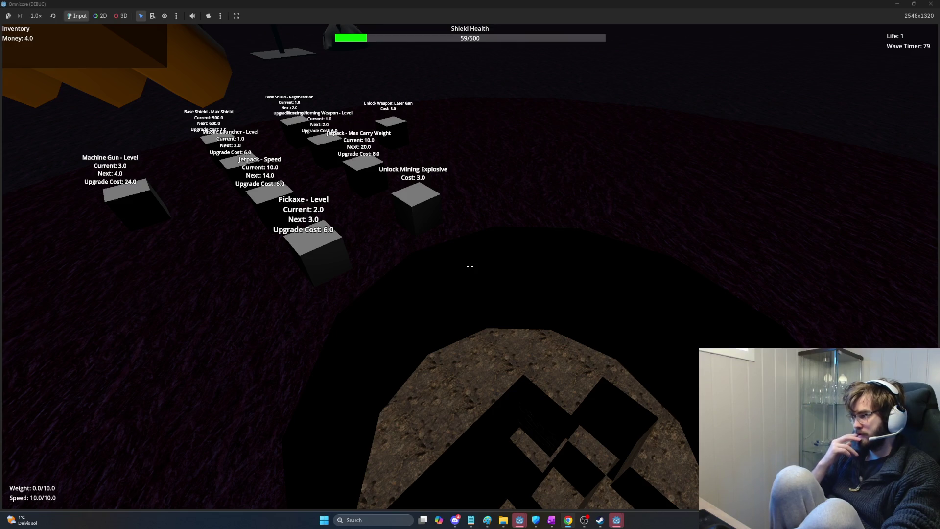
key(w)
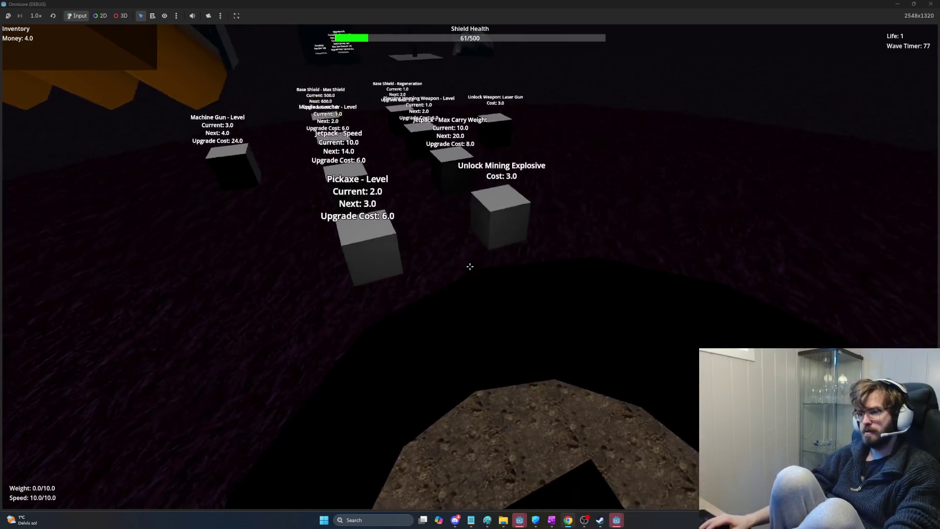
key(F8)
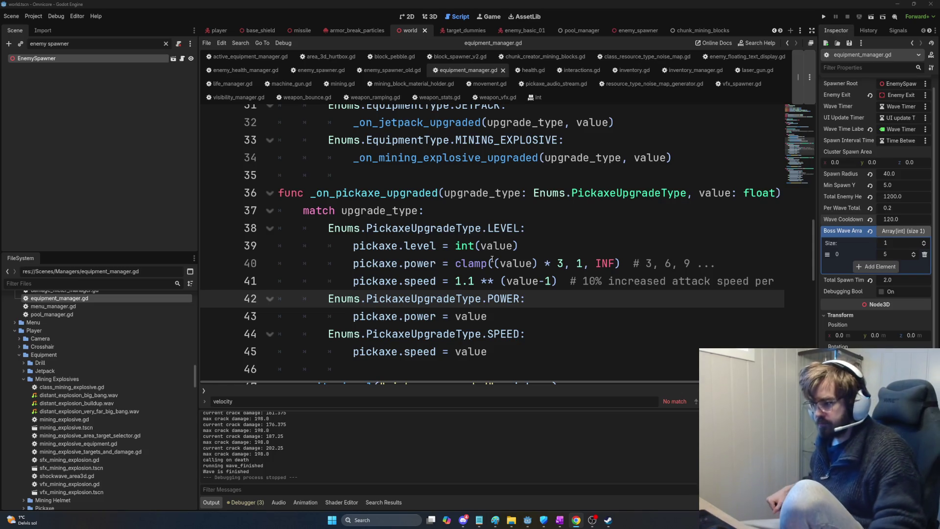
- Keep line 40 as clamp((value) * 3, 1, INF), save equipment_manager.gd, and switch to the player scene
drag(665, 264, 678, 264)
click(532, 263)
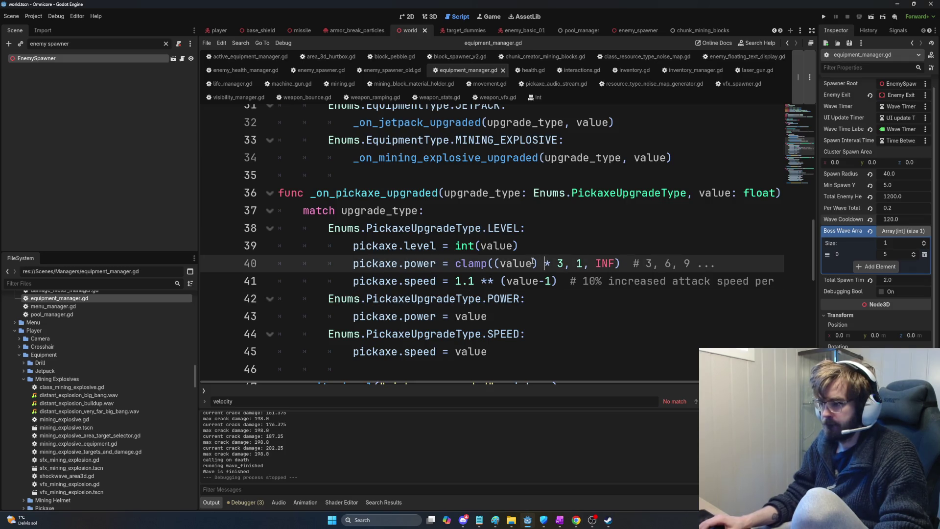
text(*)
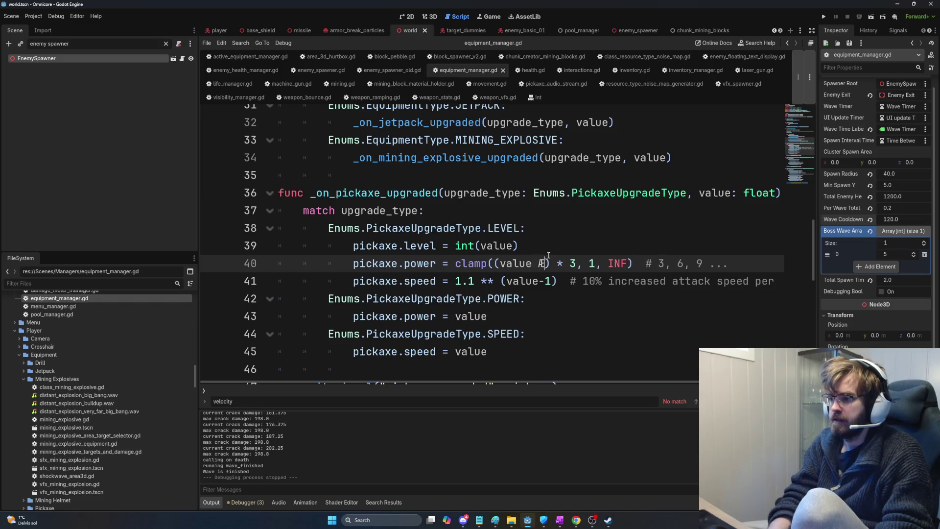
key(BackSpace)
key(BackSpace)
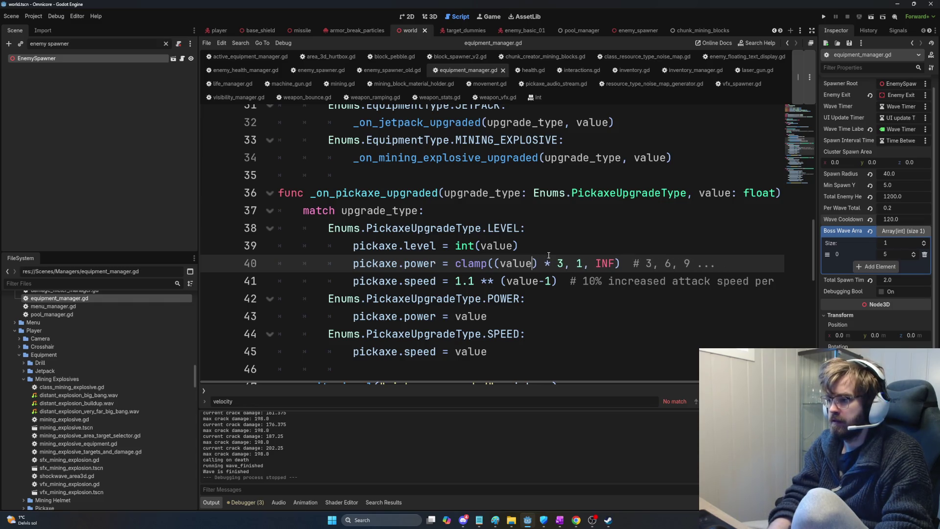
key(ctrl+s)
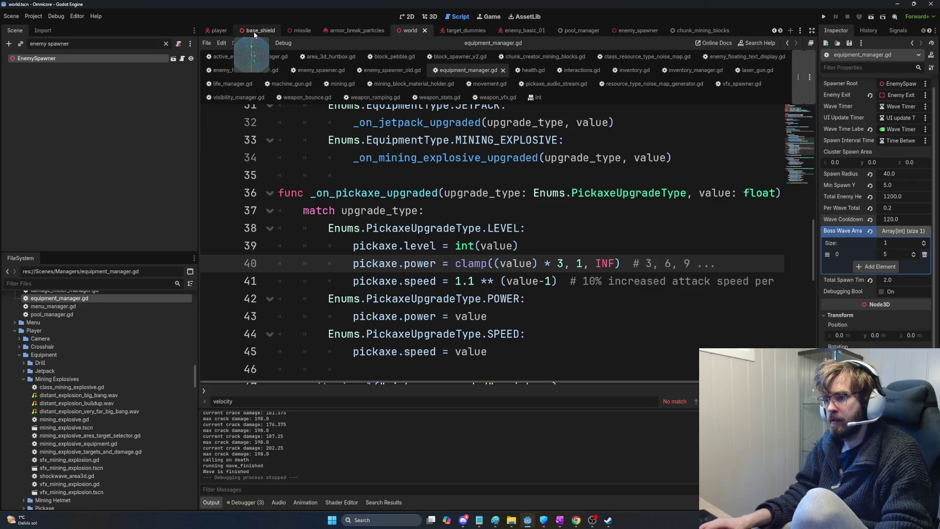
click(218, 31)
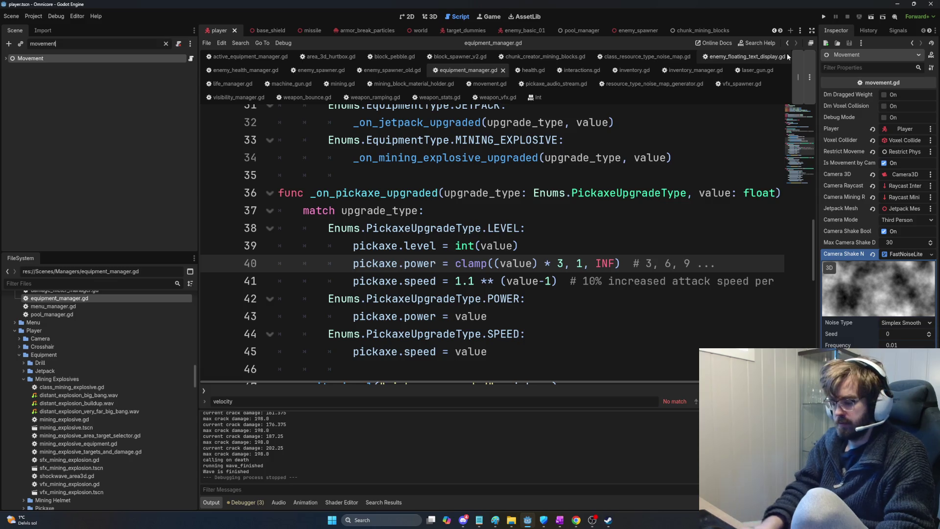
- Switch the editor to the world scene from the open-scenes list
click(800, 30)
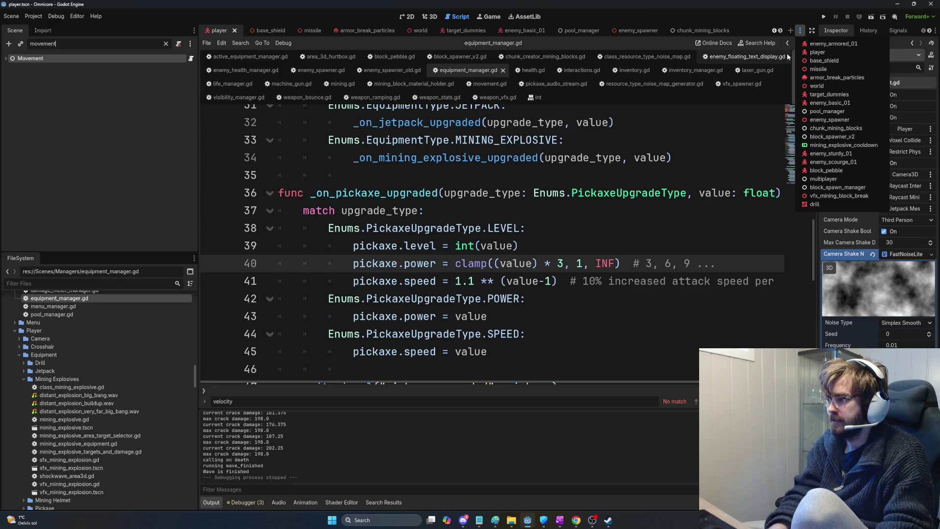
key(Down)
key(Down)
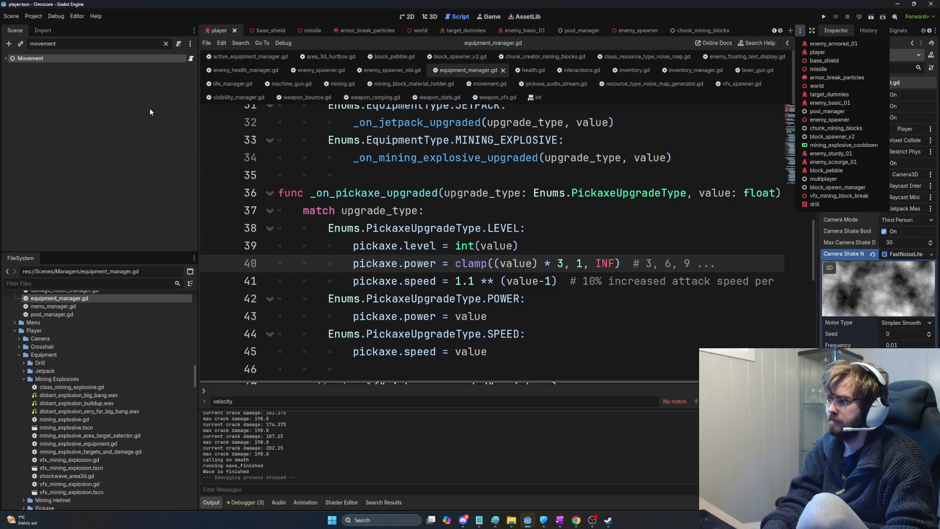
key(w)
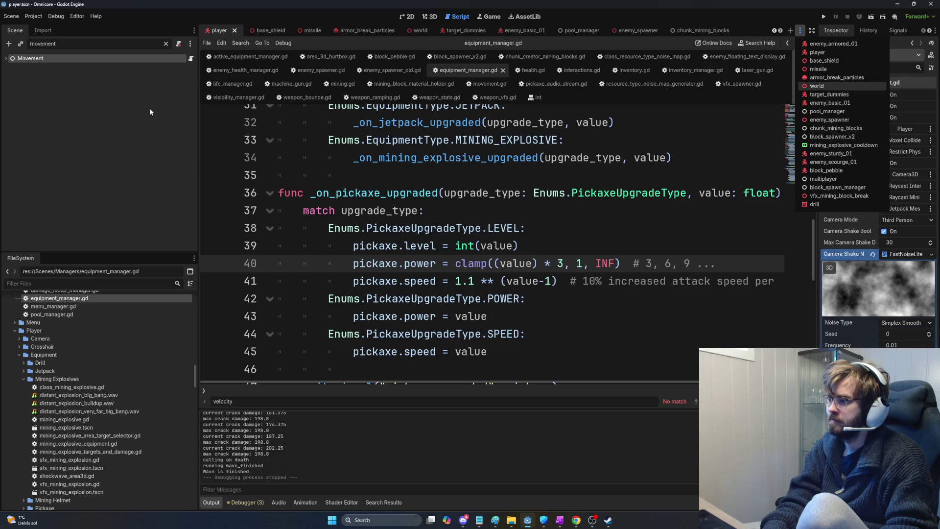
key(Return)
- Filter the Scene dock for 'equipment' and inspect the Equipment Manager and Equipment Upgrades nodes
triple_click(93, 44)
text(equipment)
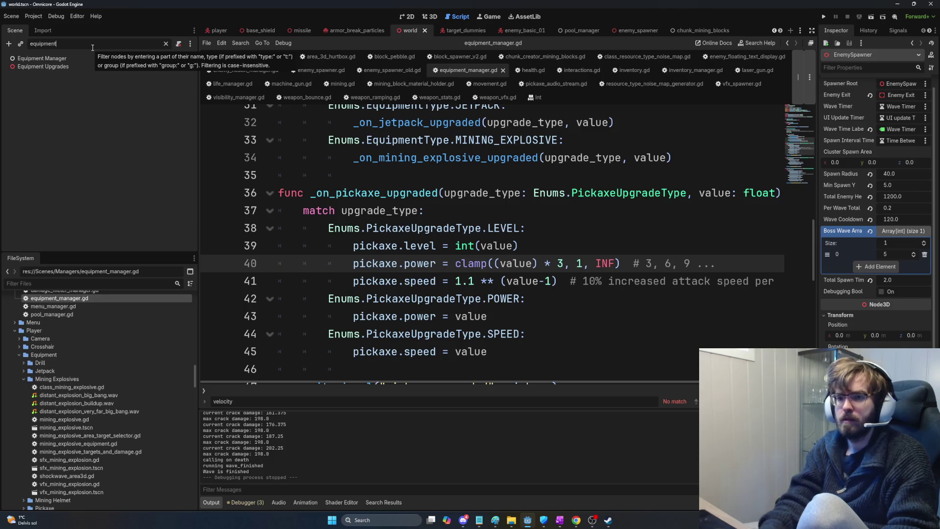
click(188, 60)
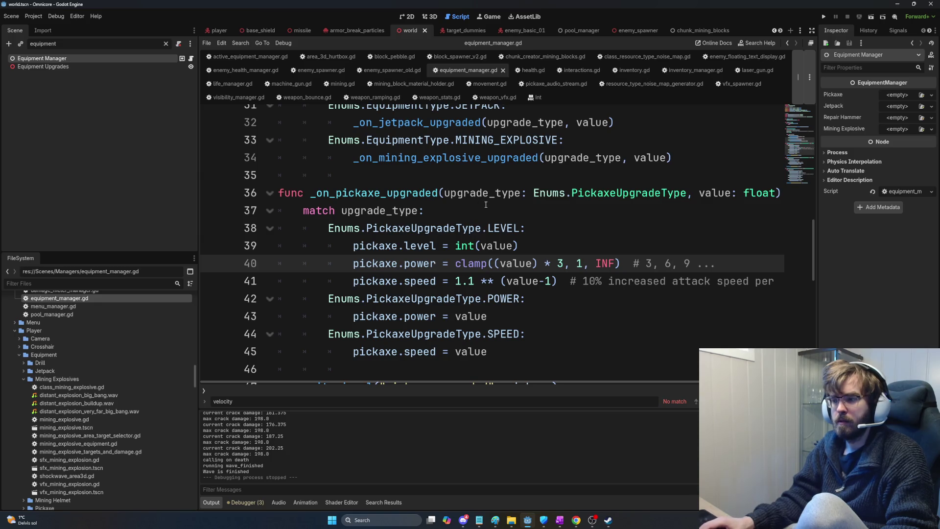
click(101, 67)
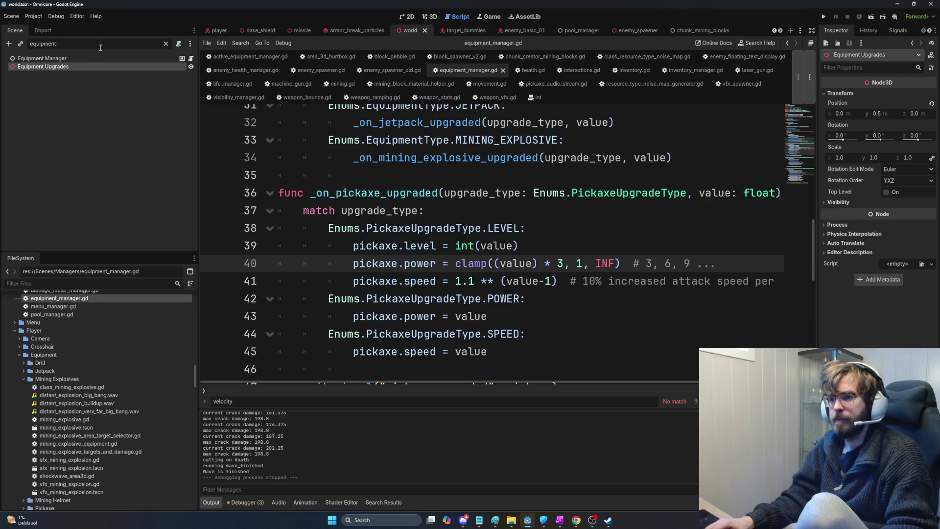
- Filter for 'pickaxe' and select Pickaxe Level Upgrades, showing base cost 4.0 and cost increase 2.0
click(166, 44)
scroll(121, 110, up, 1)
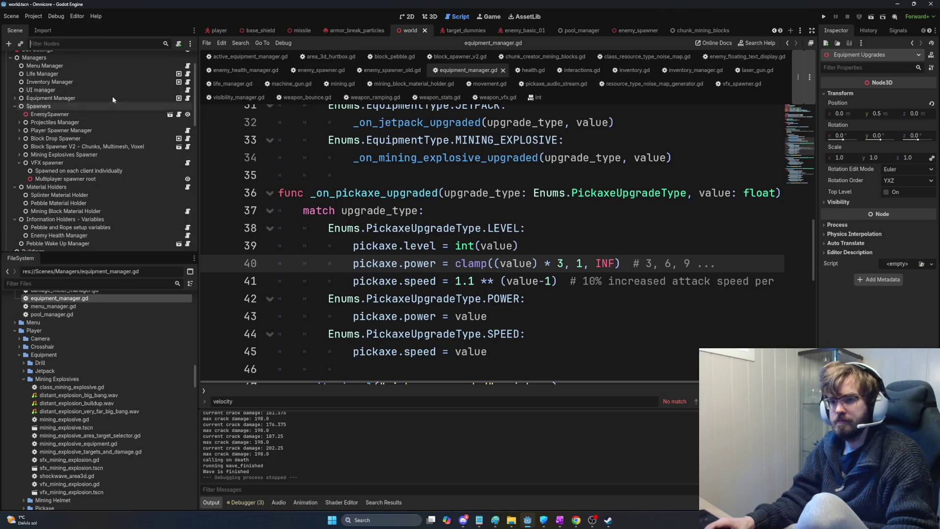
text(pickaxe)
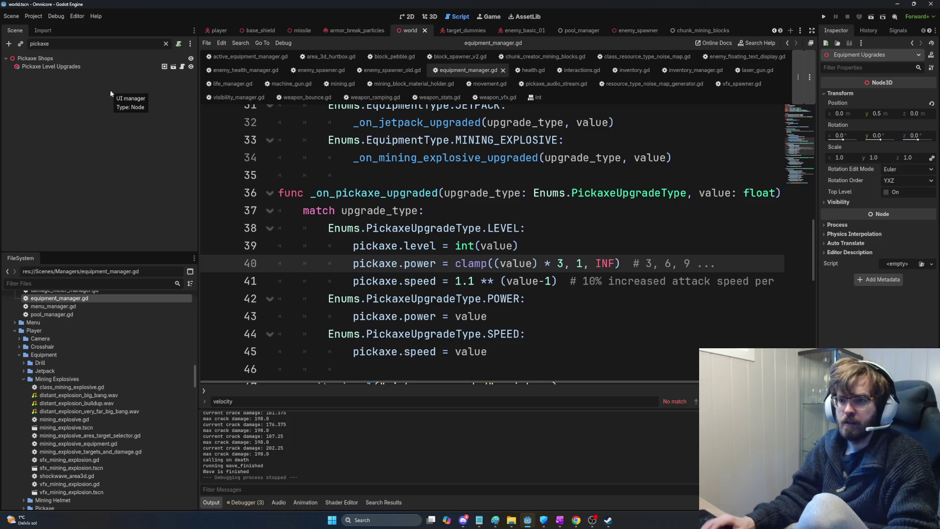
click(89, 67)
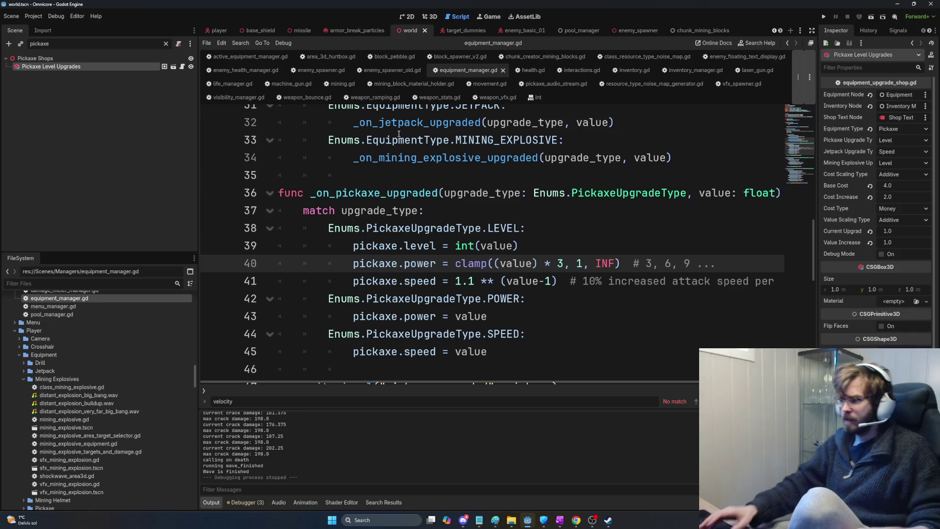
- Set Pickaxe Level Upgrades Cost Scaling Type to Multiplicative with Cost Increase 2, then select Base Cost
click(906, 175)
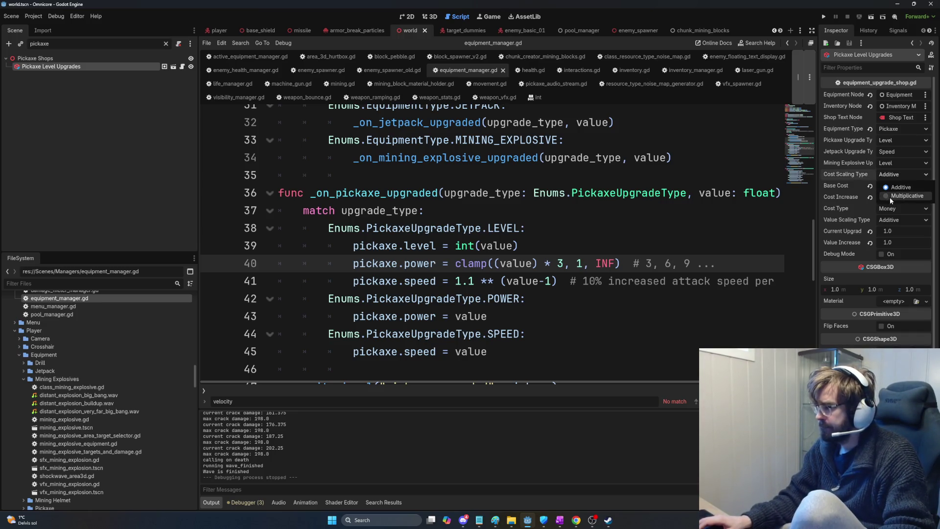
click(906, 196)
click(903, 197)
text(2)
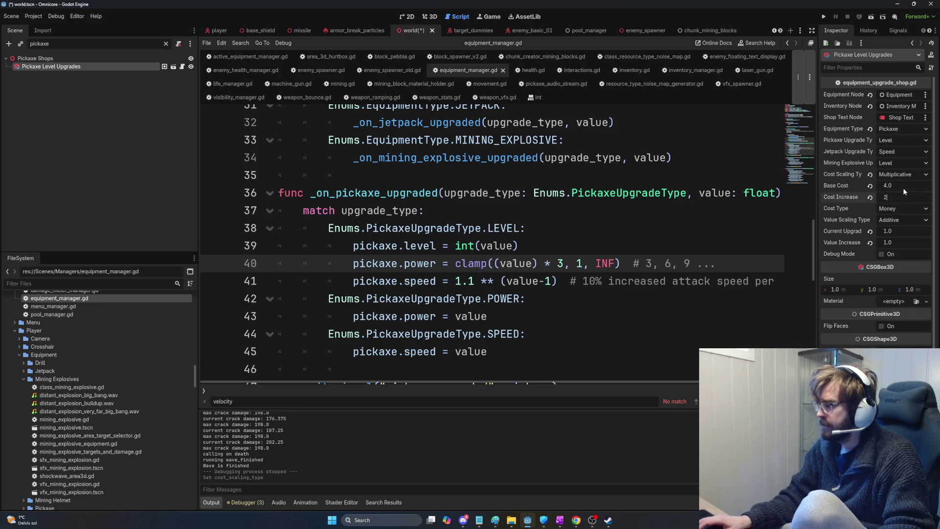
click(904, 187)
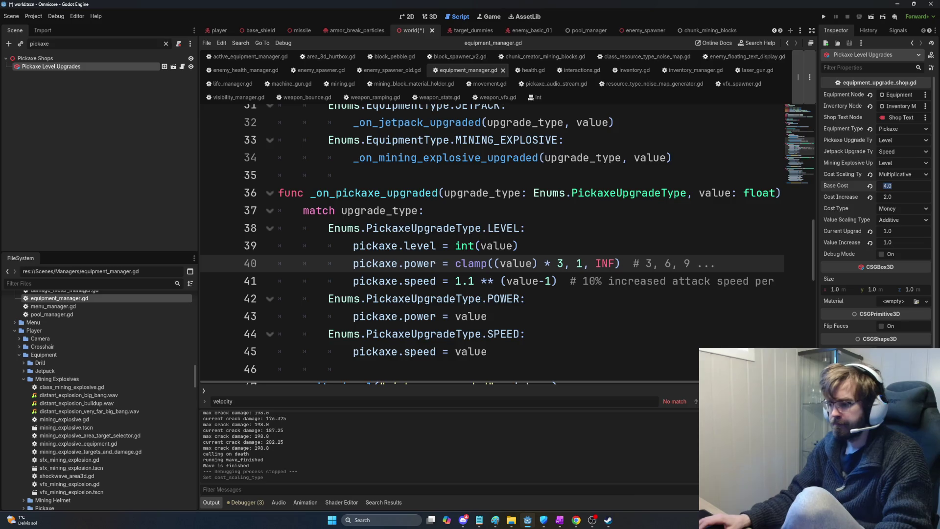
- On the Current task page, add 'Learn from domekeeper' notes: wave timer 120sec, mine time 1 sec normal blocks
mouse_move(561, 520)
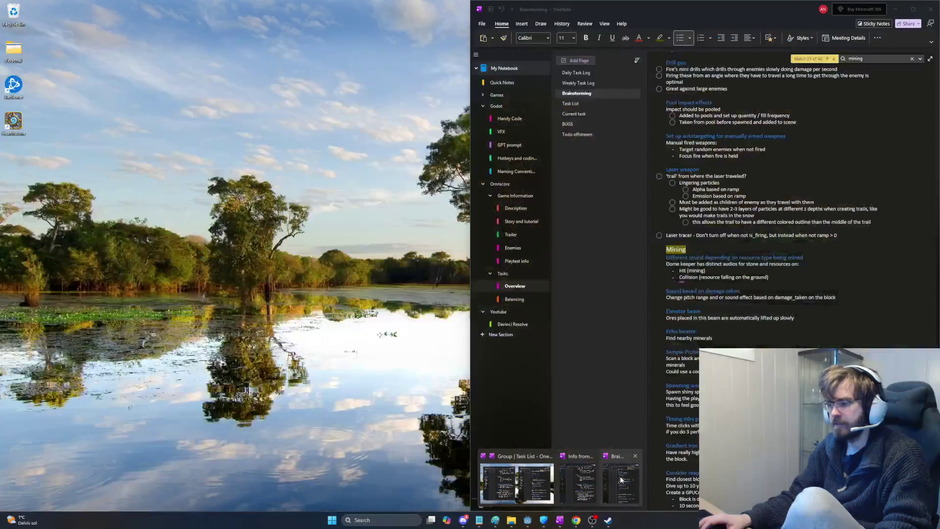
click(578, 483)
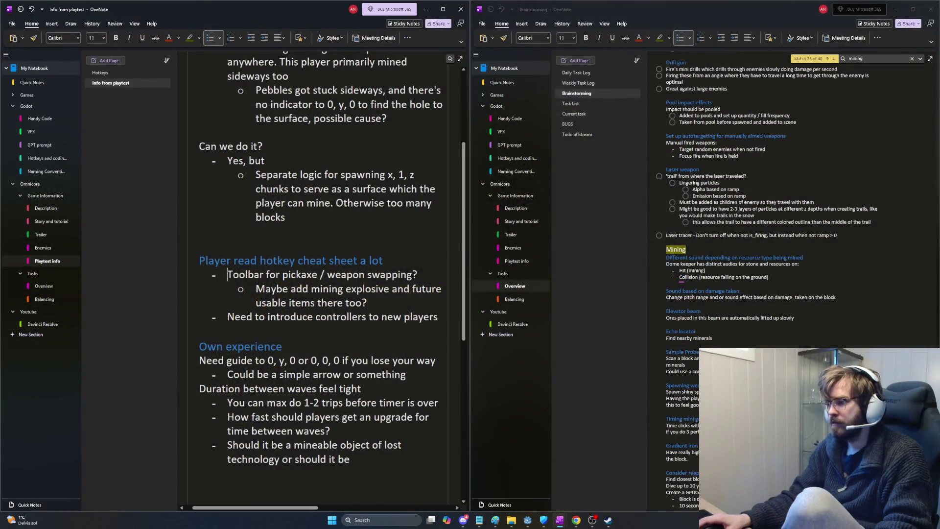
click(575, 113)
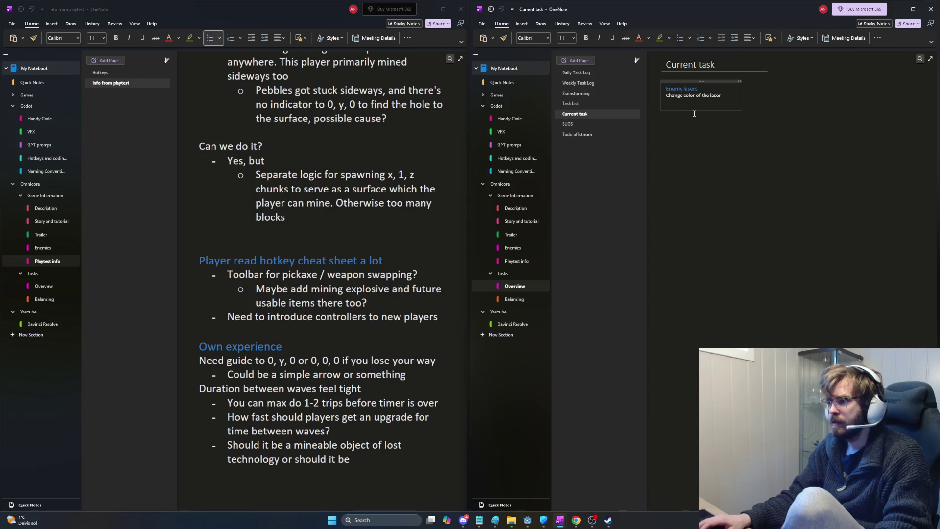
key(Return)
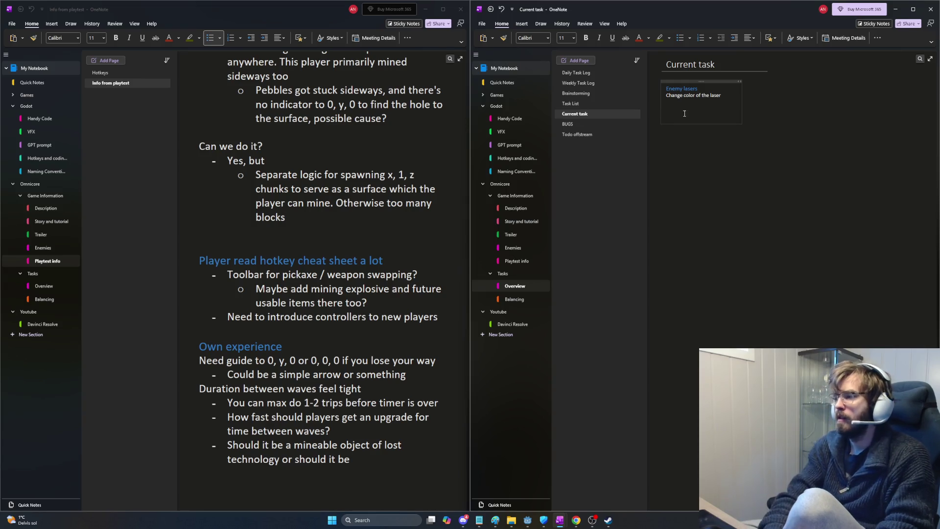
text(Leazsr)
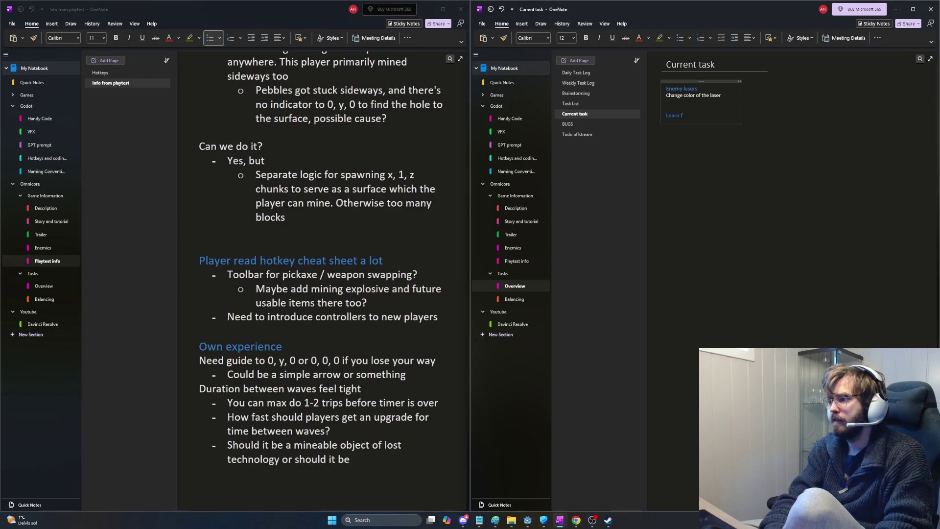
text(rom domekeeper)
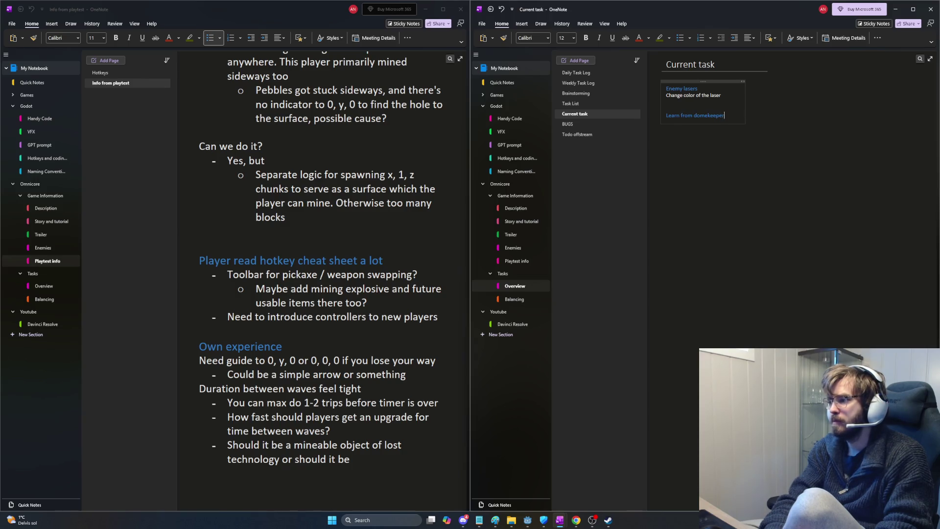
text(Wave t)
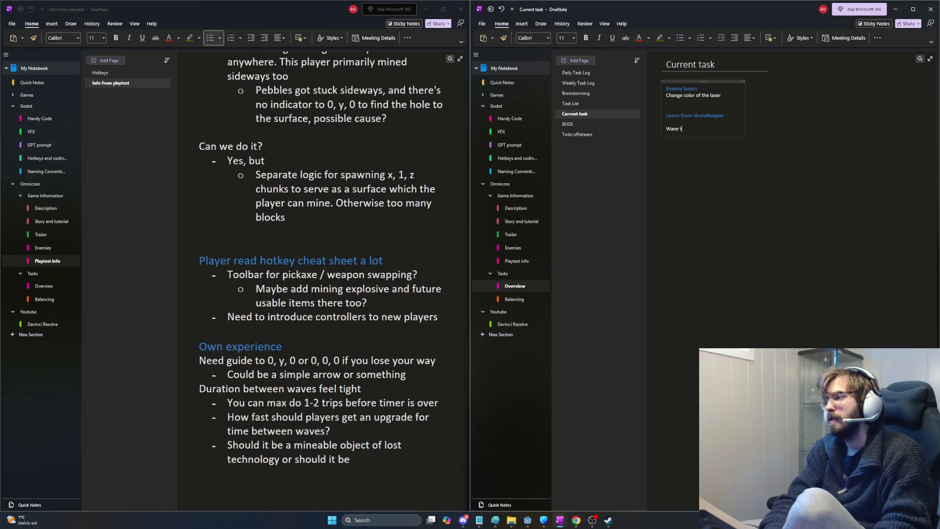
text(imer: 120sec)
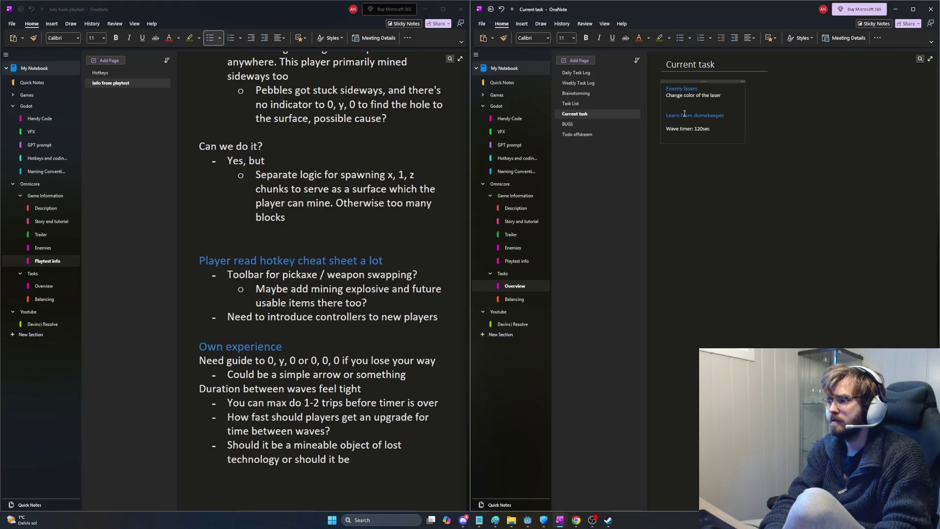
text(Mine time: 1 sec normal blocks)
key(Return)
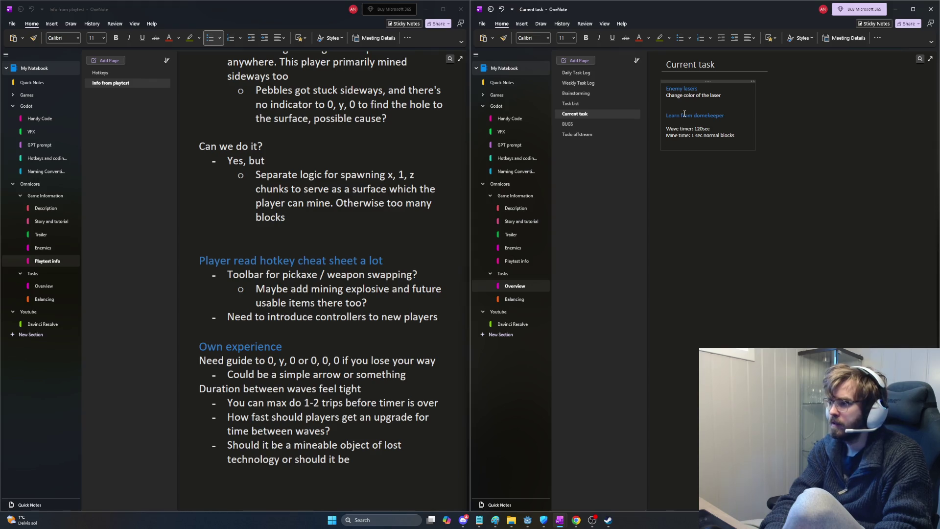
- Add a bullet saying rocks have three toughness types, always one type clustered
text(- There are)
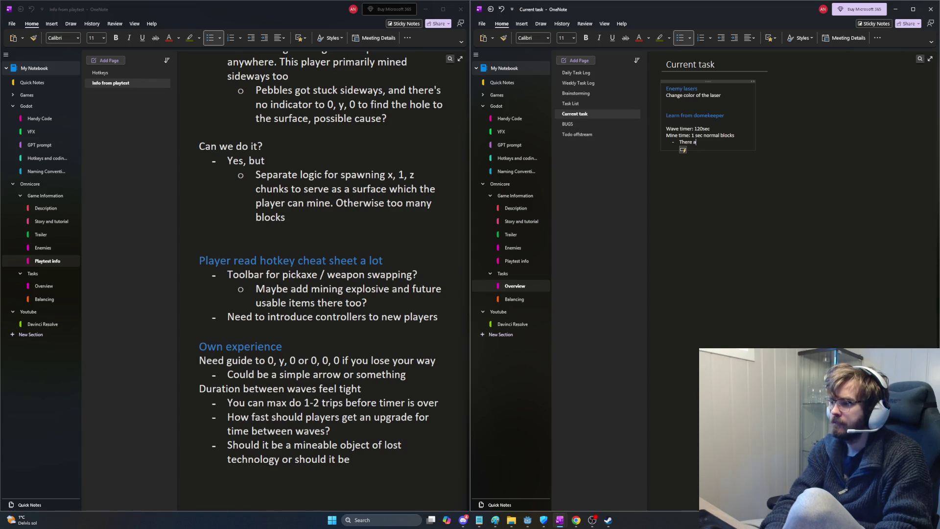
key(BackSpace)
text(rocks h)
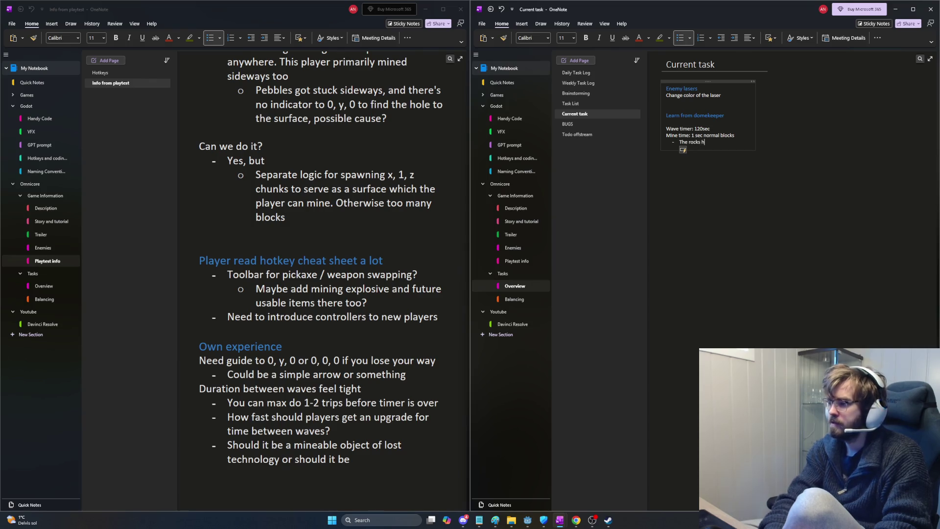
text(ave diffe)
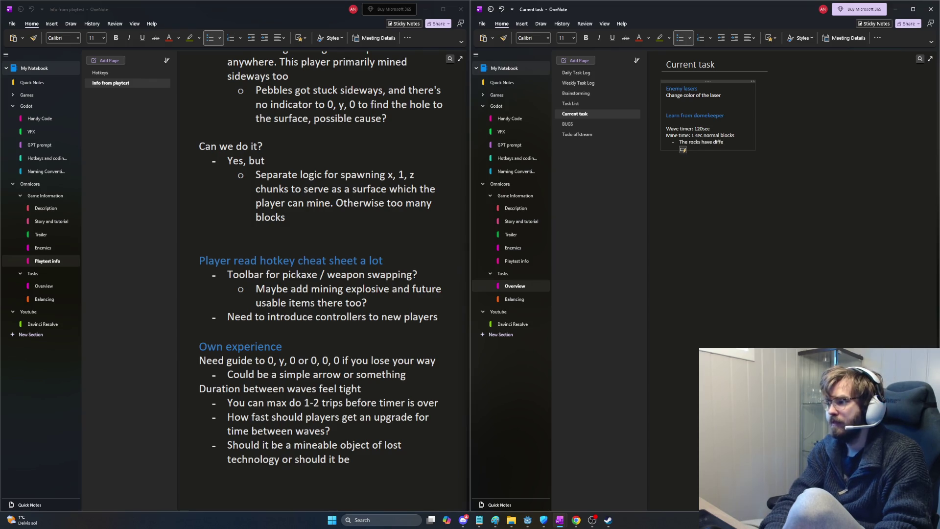
text(rent health,)
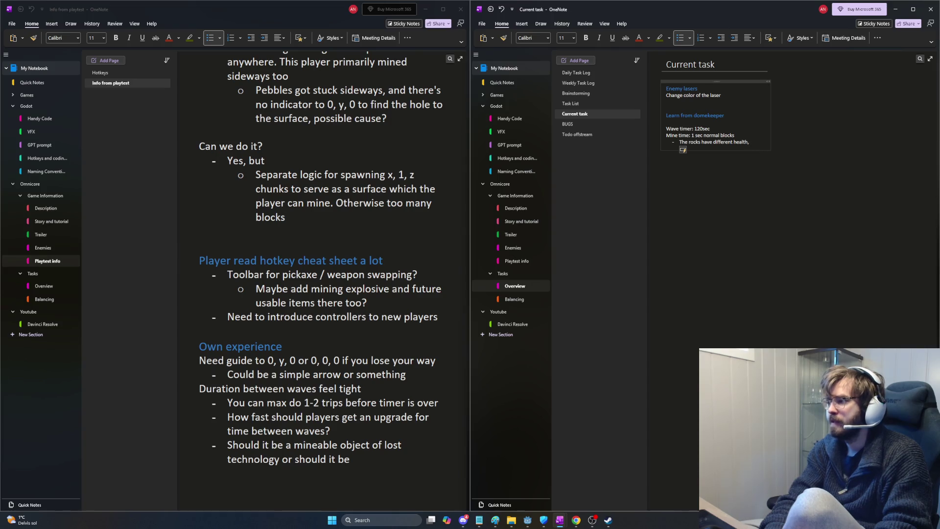
text( clustered t)
key(BackSpace)
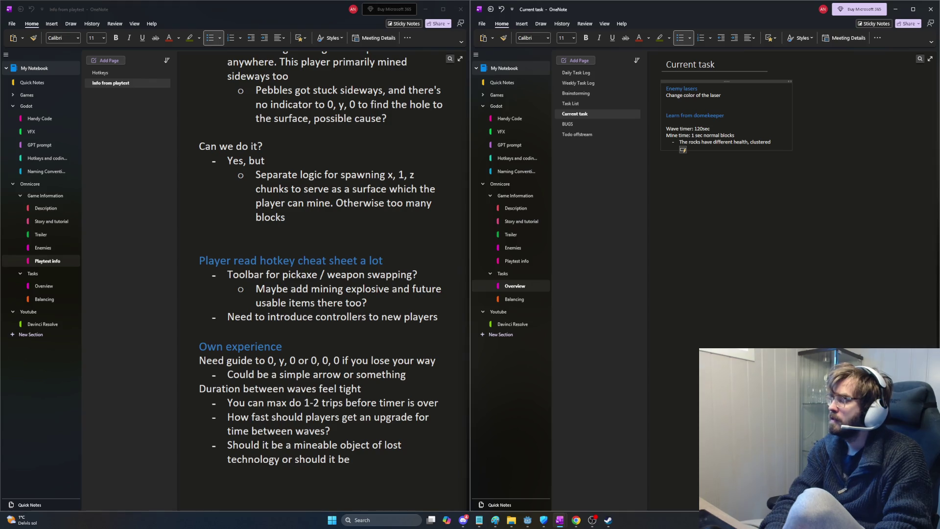
text(three)
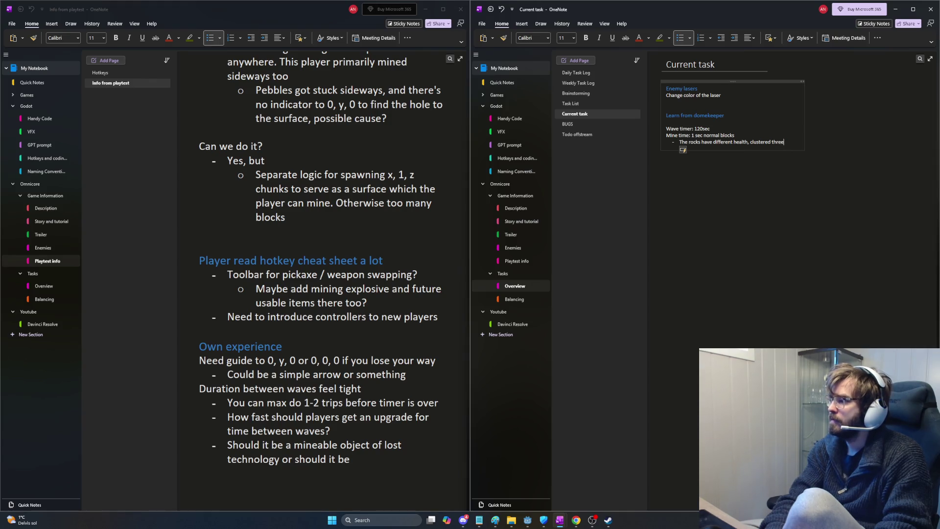
key(BackSpace)
key(BackSpace)
key(BackSpace)
key(BackSpace)
text(th)
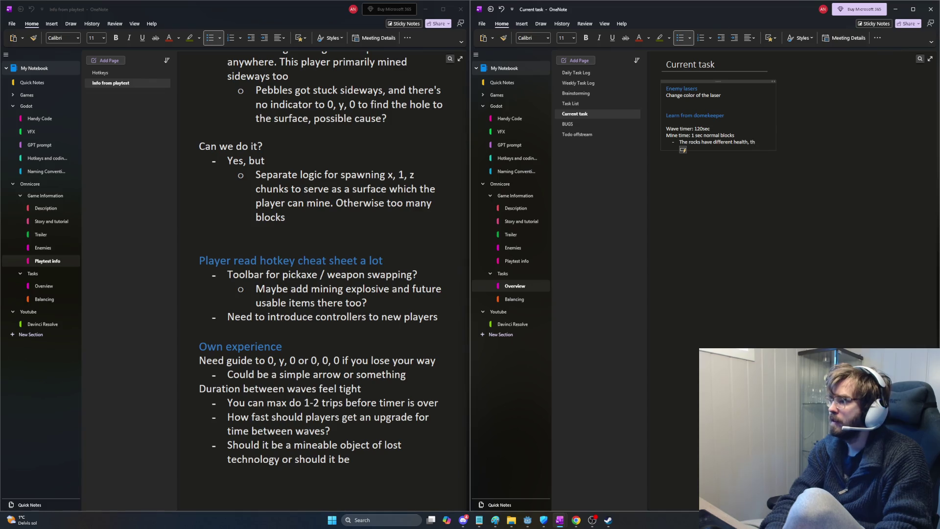
text(ree toughness types)
key(Return)
text(c)
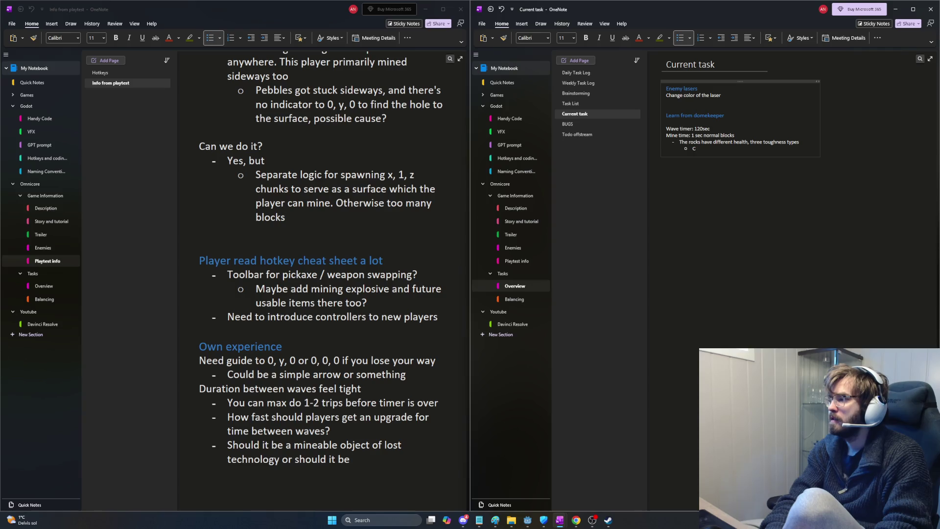
key(shift+Tab)
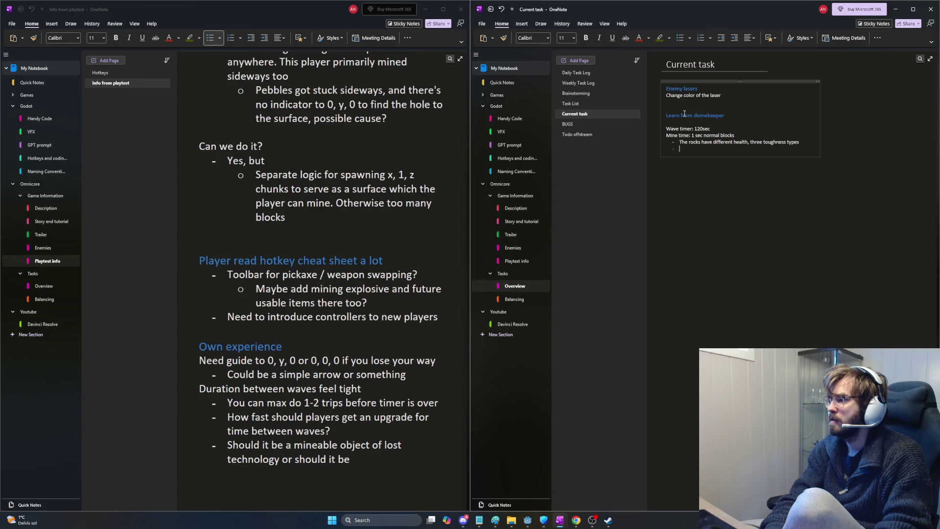
key(BackSpace)
text(types, always one type)
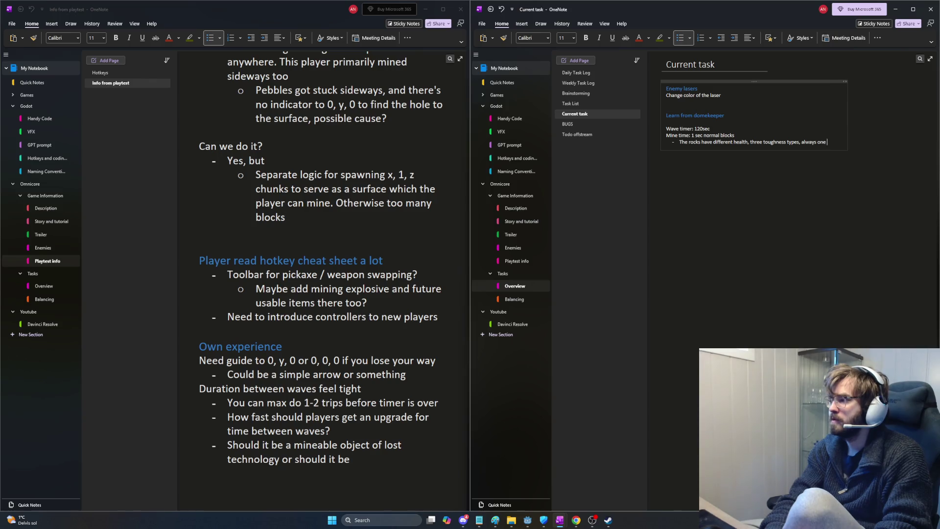
text( clustered)
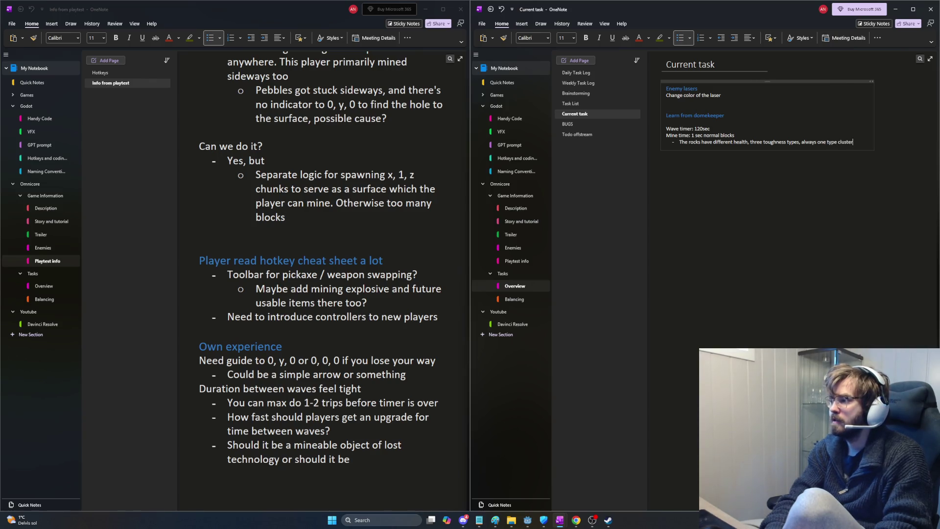
- Add a sub-bullet 'When you meet a new toughness there's a clustered area of it' without the soft rock example
key(Return)
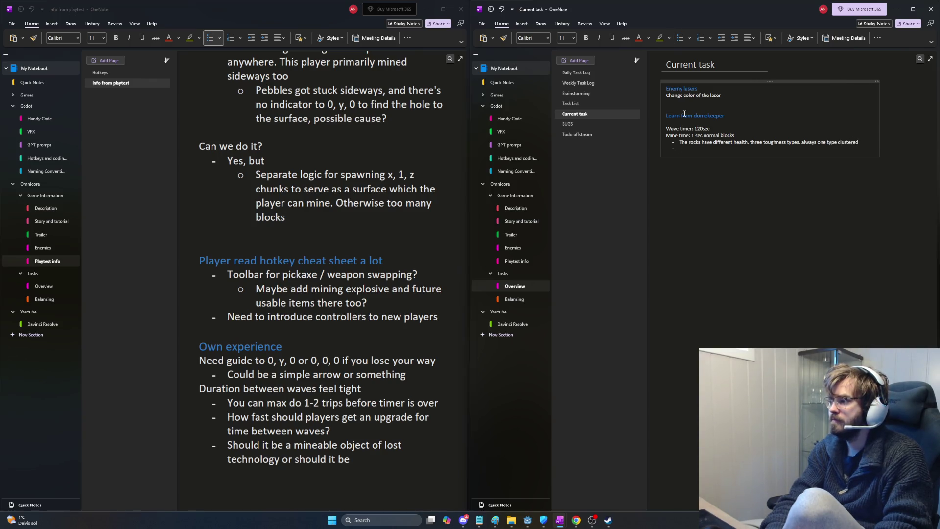
key(BackSpace)
key(BackSpace)
key(BackSpace)
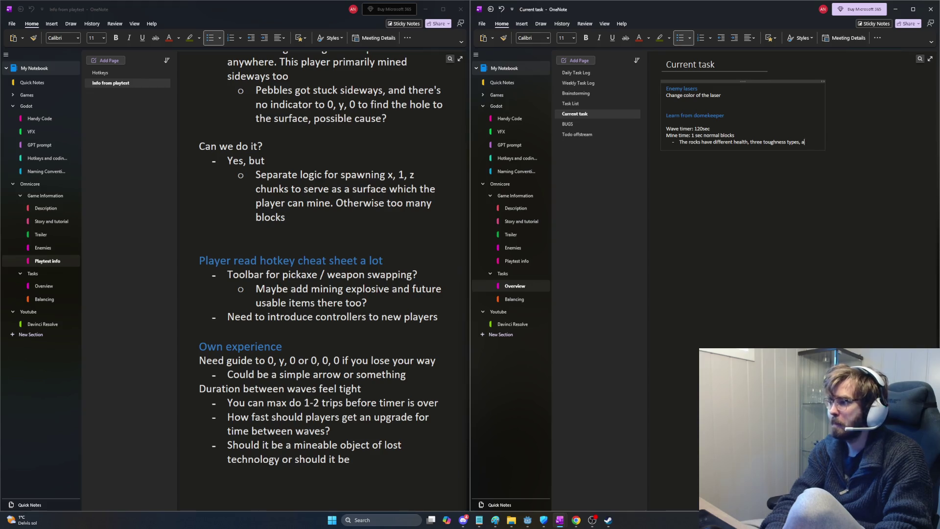
key(Return)
key(Tab)
text(Thehen you meet)
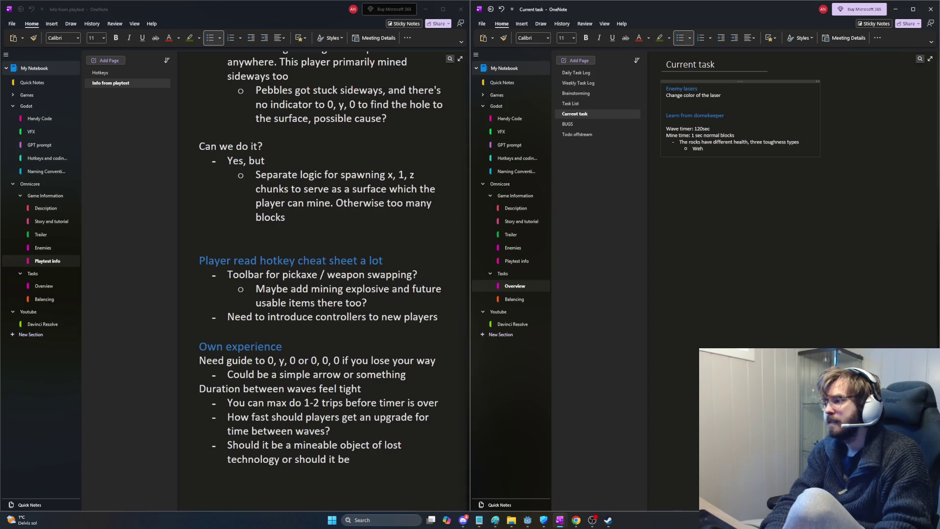
text( a new )
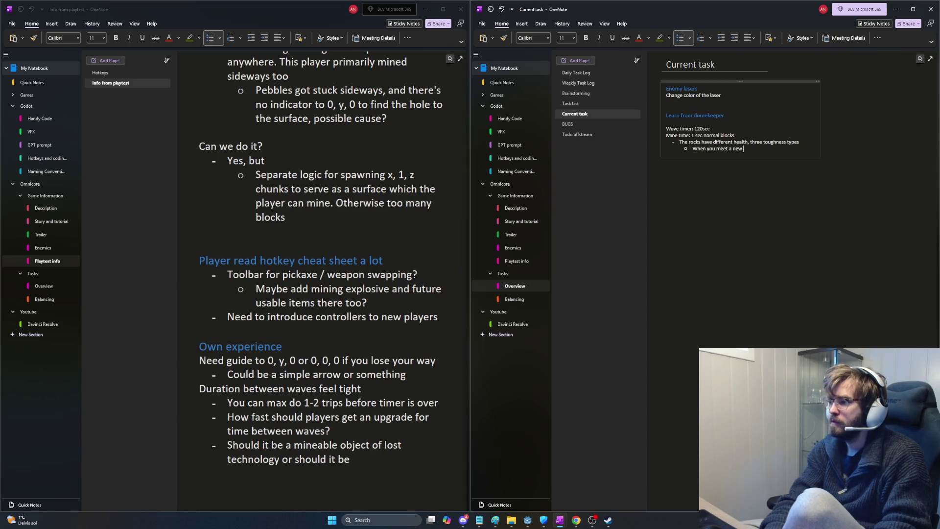
text(toughness thereæs)
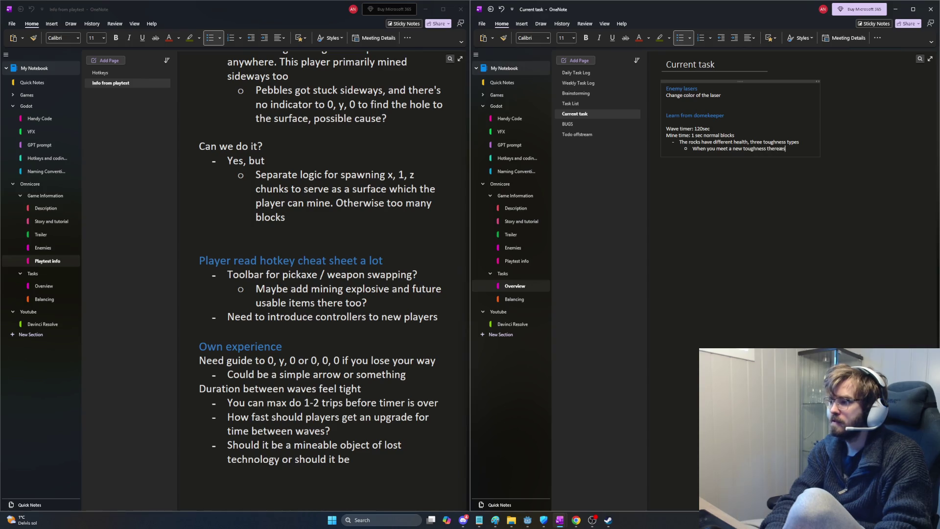
key(BackSpace)
key(BackSpace)
text('s a clust)
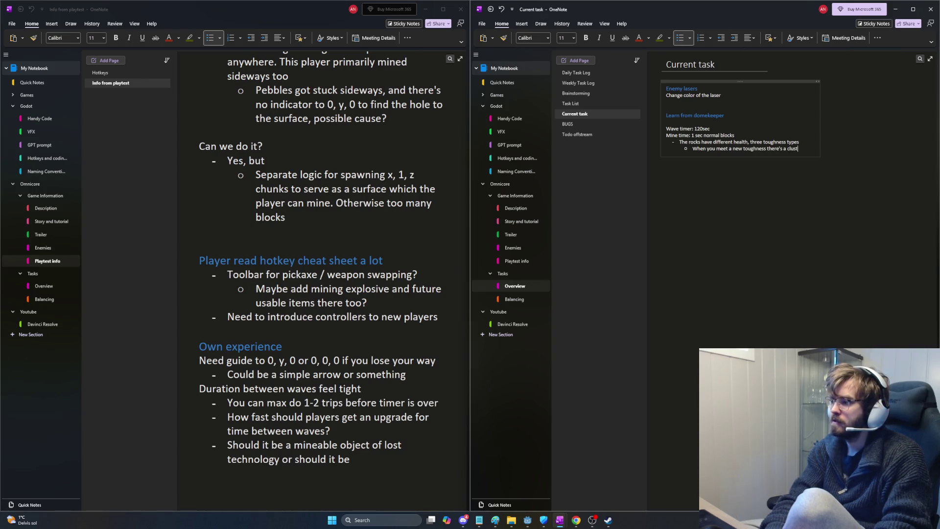
text(ered are a o)
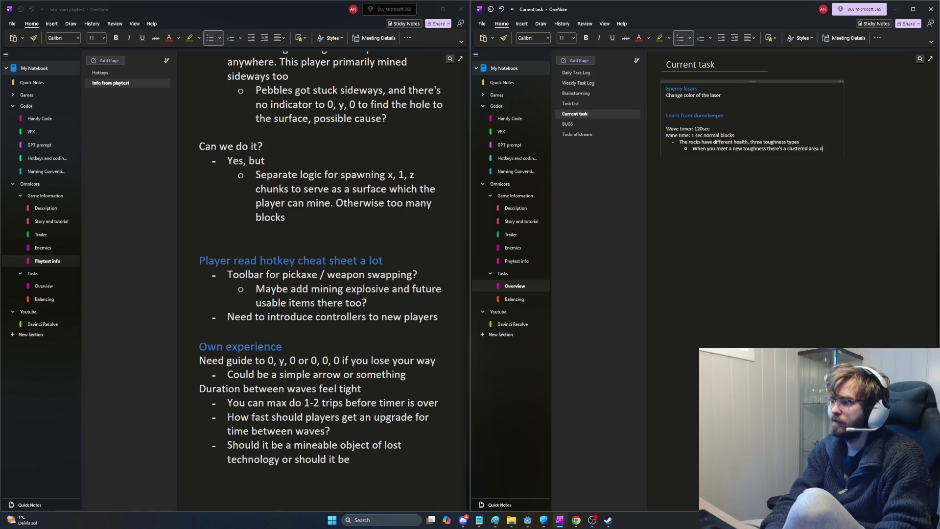
text(f it, e)
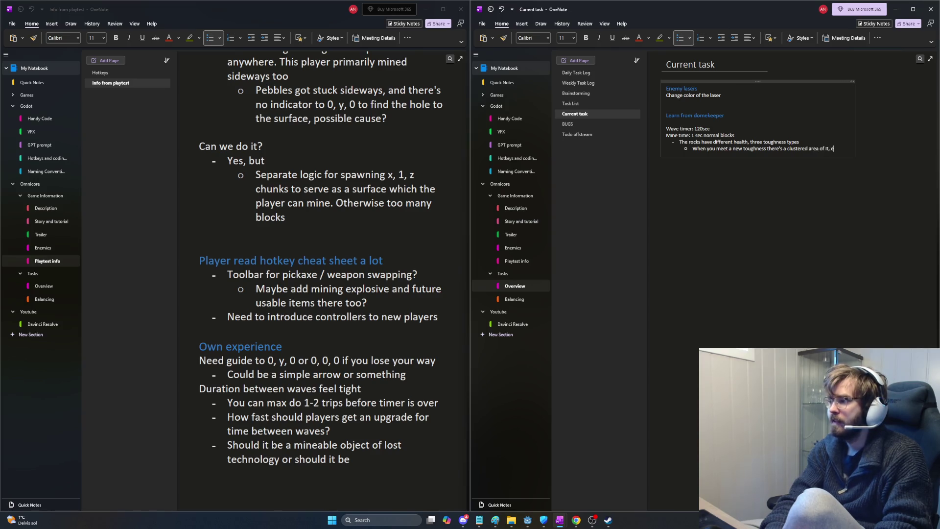
text(.g. soft rock)
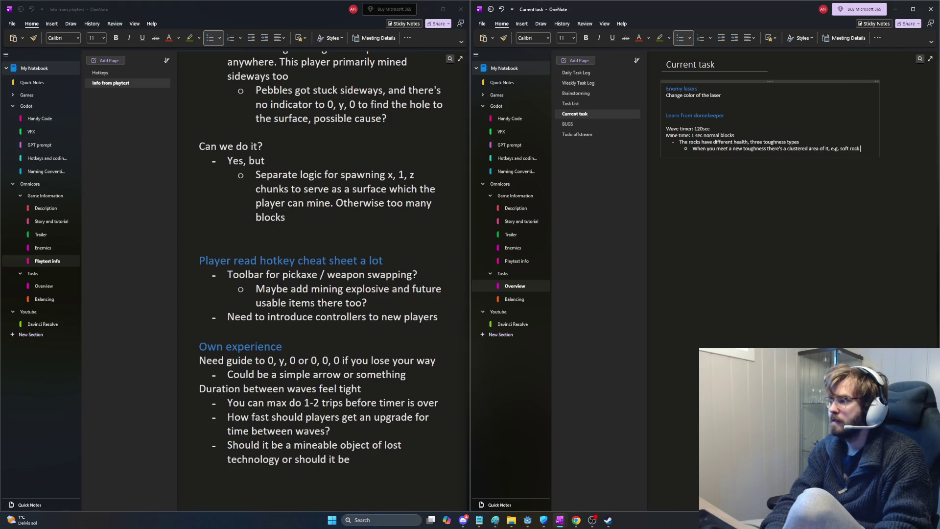
key(BackSpace)
key(BackSpace)
key(BackSpace)
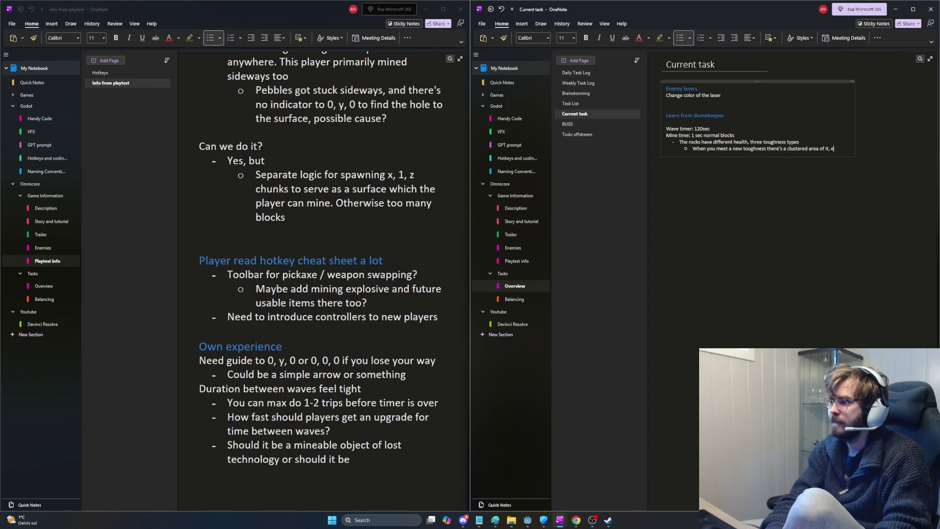
key(Return)
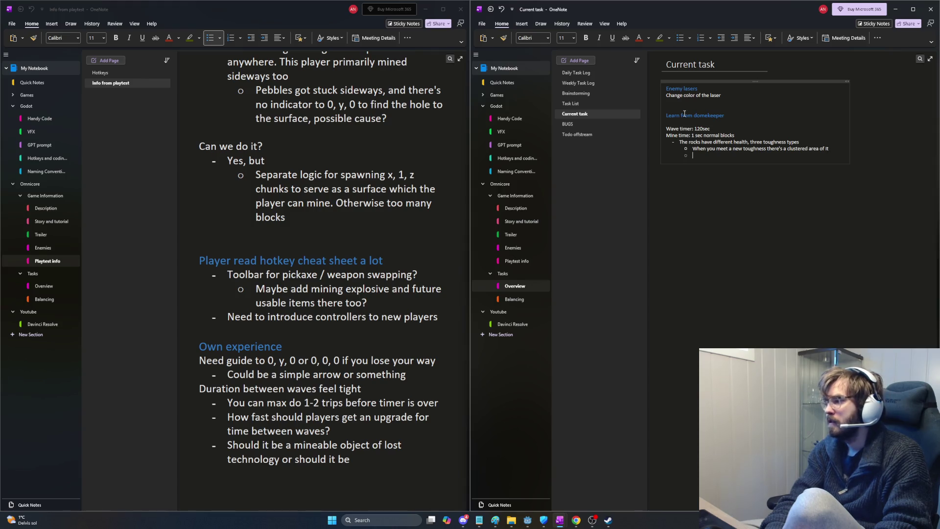
- Put the cursor on the empty sub-bullet below the clustered-area note and move it out one level
ctrl+scroll(736, 160, up, 5)
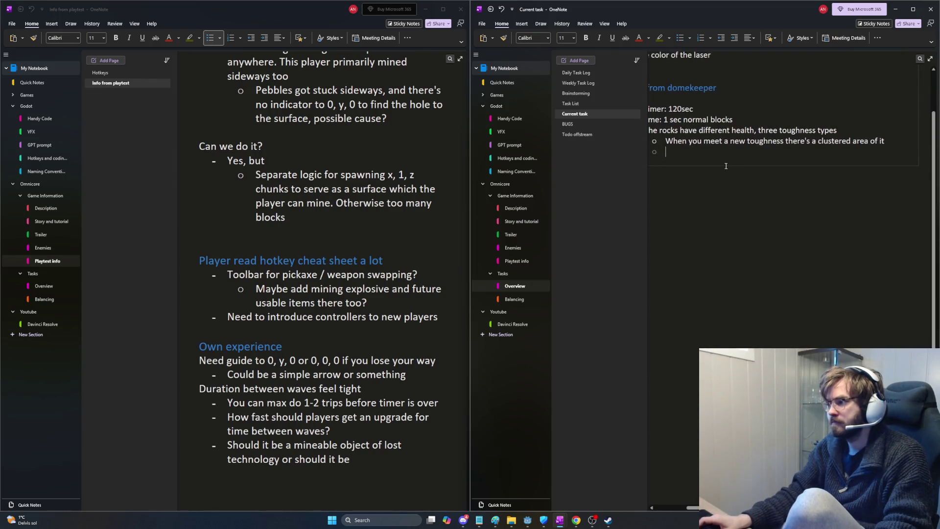
drag(691, 507, 662, 507)
scroll(798, 147, up, 3)
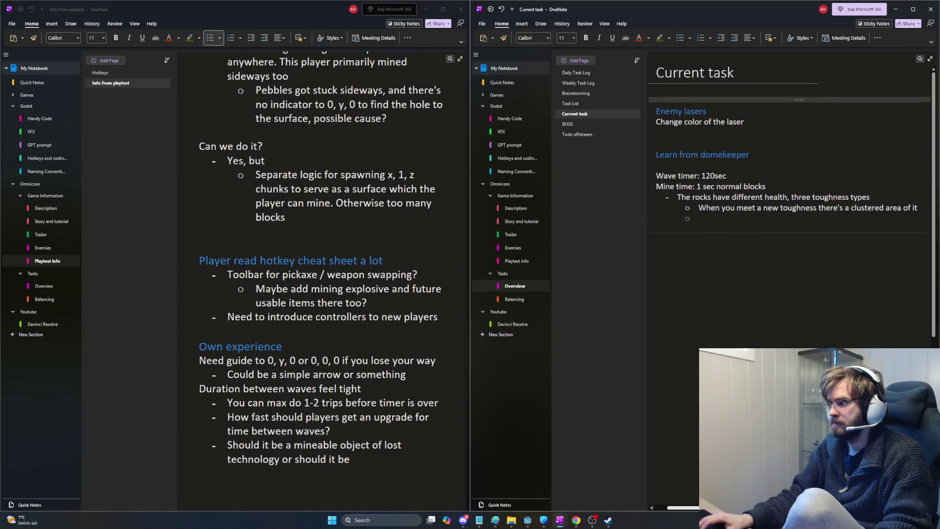
ctrl+scroll(793, 156, down, 2)
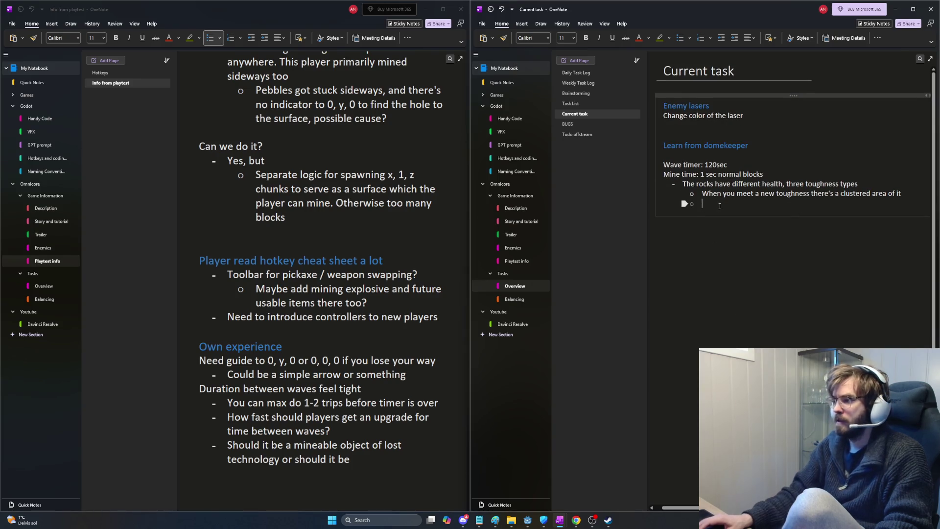
click(793, 204)
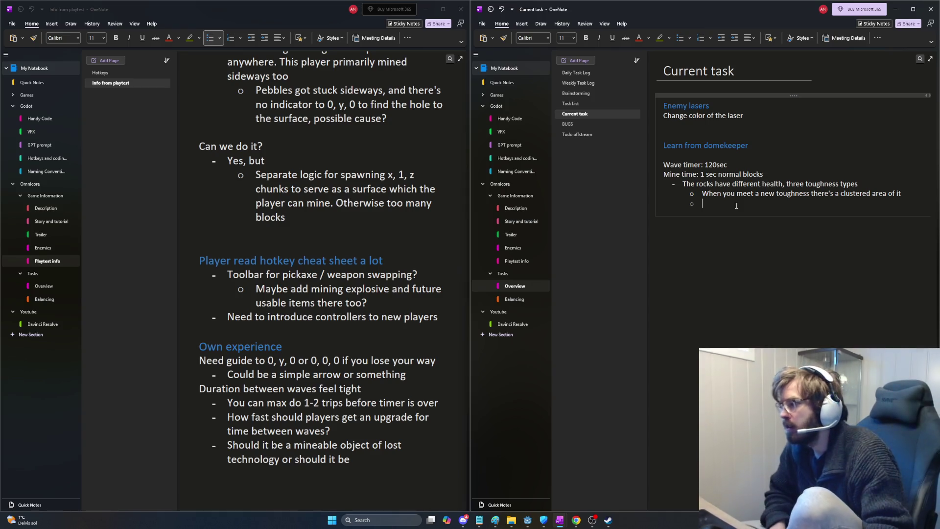
key(BackSpace)
key(shift+Tab)
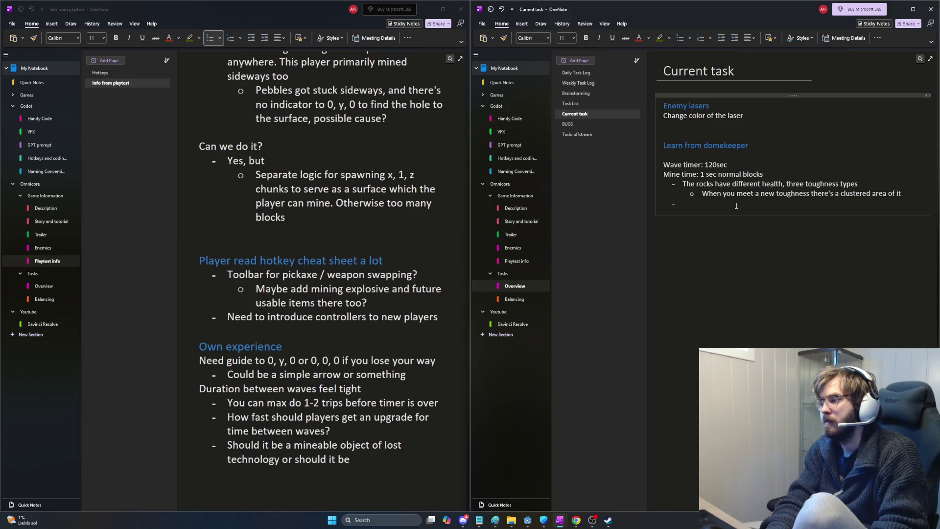
- Write 'This gives meaning to drill upgrades before meeting the next colored layer' and maximize the window
text(T)
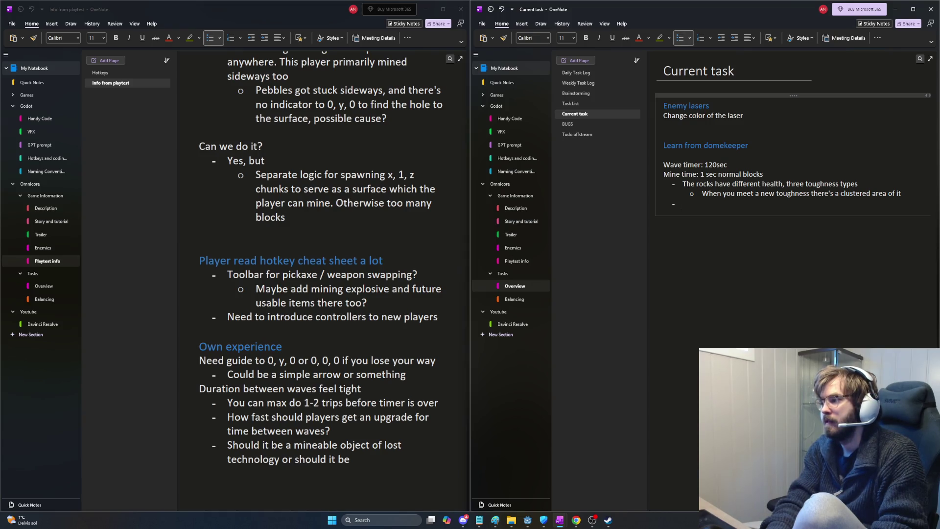
text(his gives )
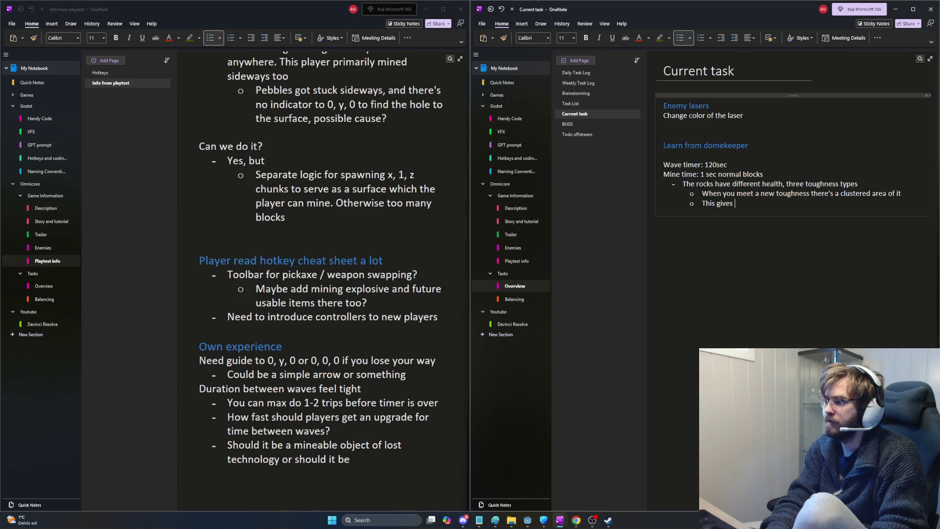
text(meaning to drill)
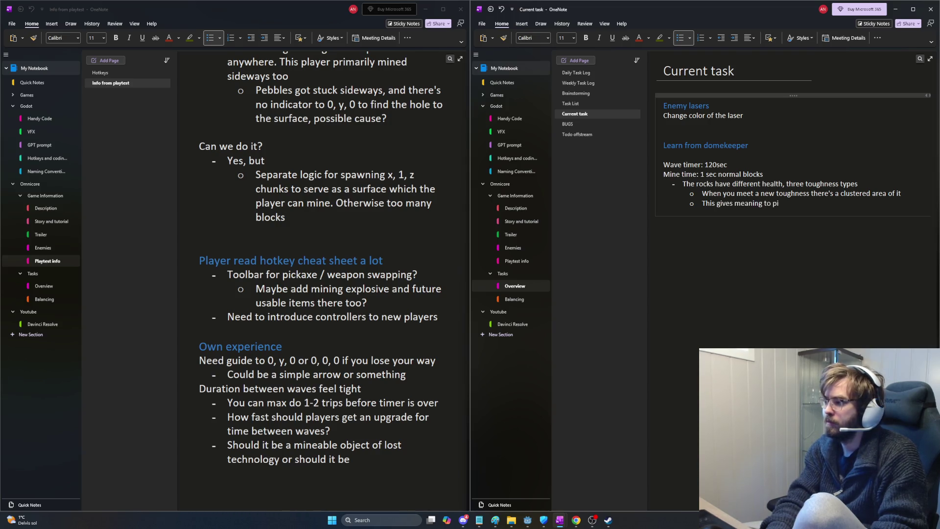
text( upgr)
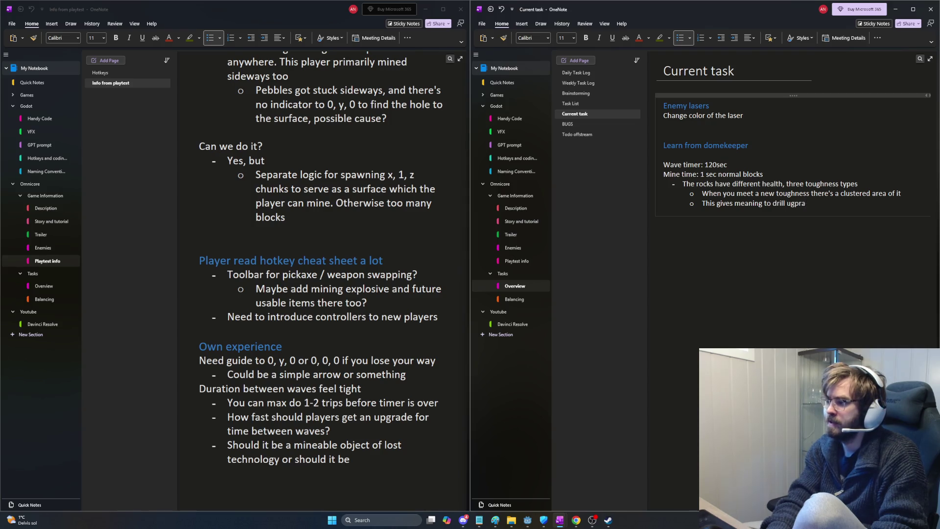
text(ades)
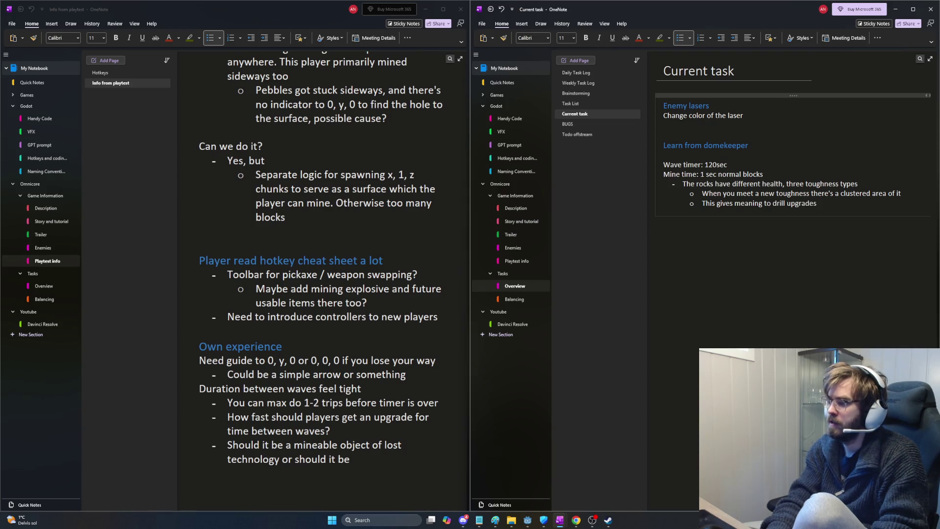
text( before meeting)
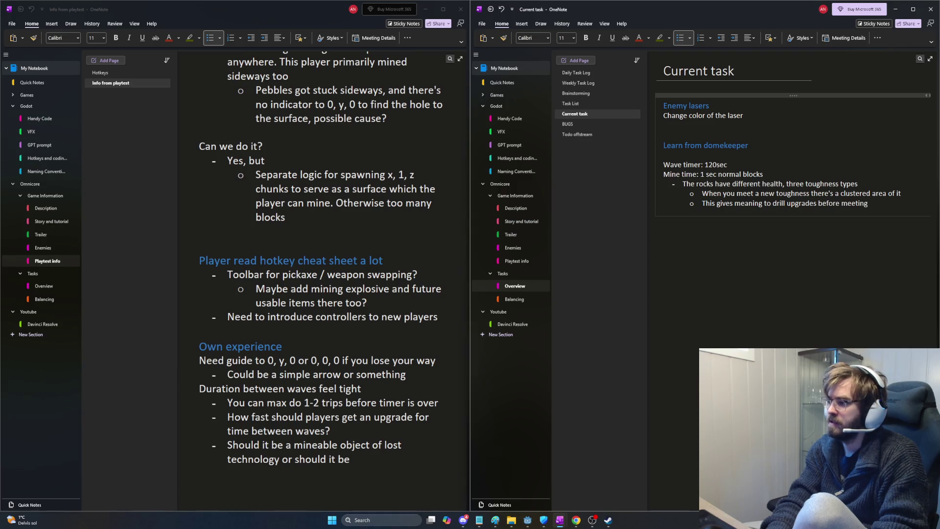
text( the next colored layer)
key(Return)
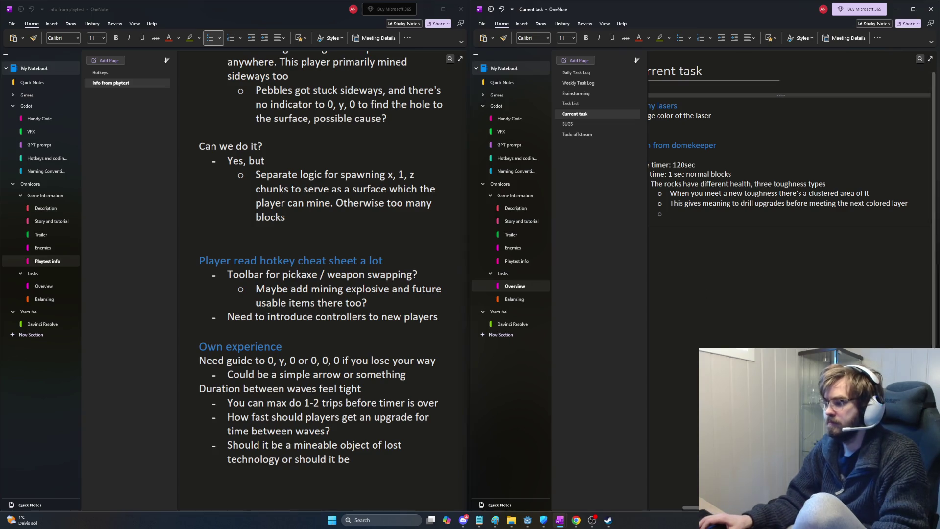
click(914, 9)
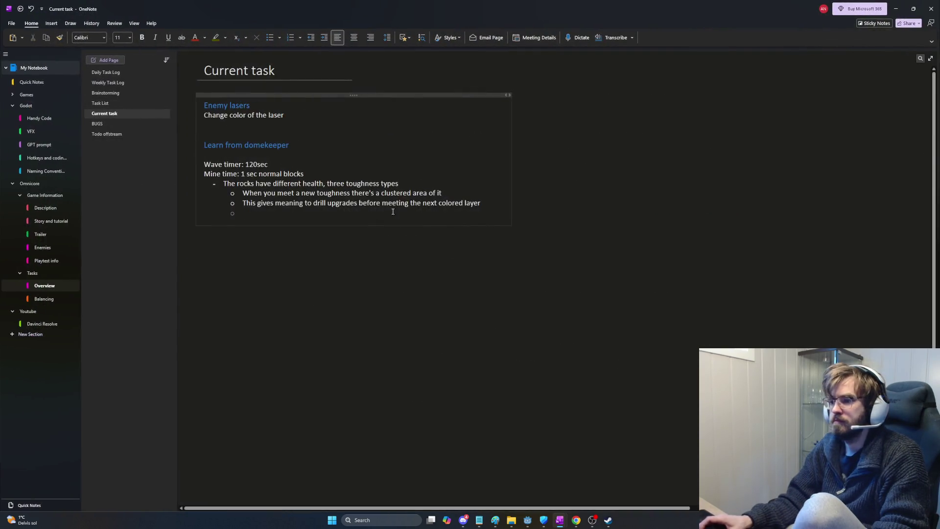
- Add a 'Resource frequency' Heading 2 with the note 'At start 14 resources before wave 1 is doable'
scroll(405, 293, up, 2)
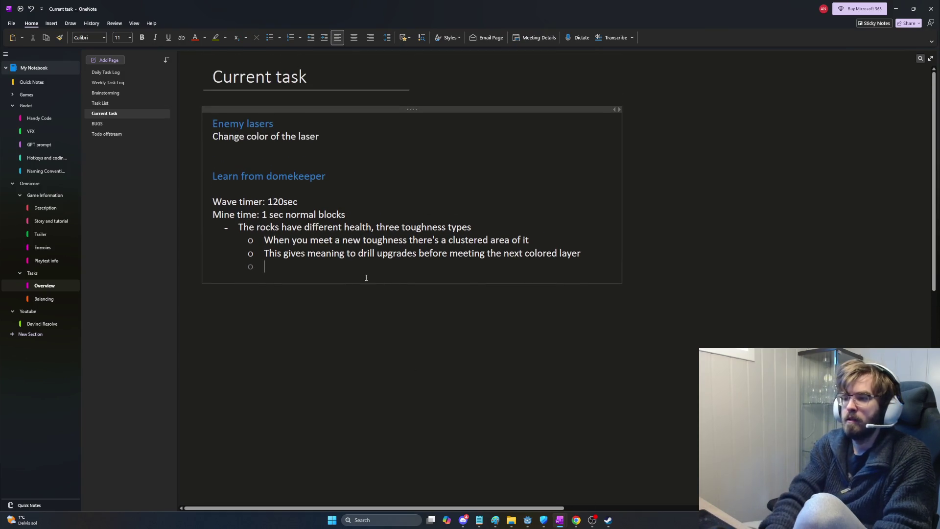
key(BackSpace)
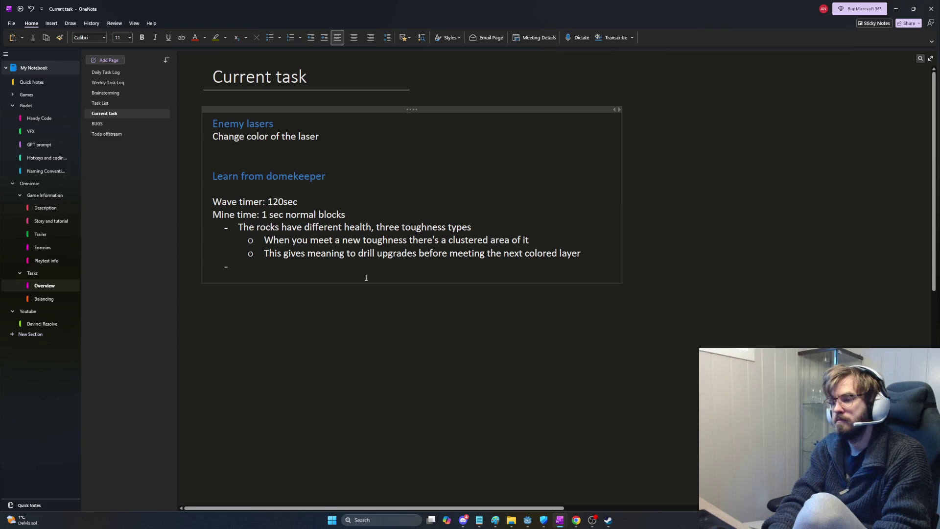
key(BackSpace)
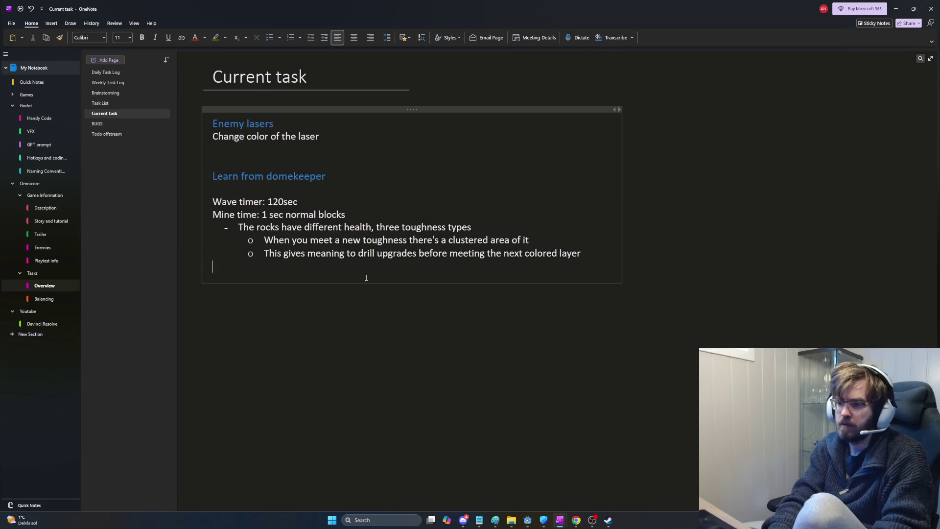
text(Resource)
text( frequencY:)
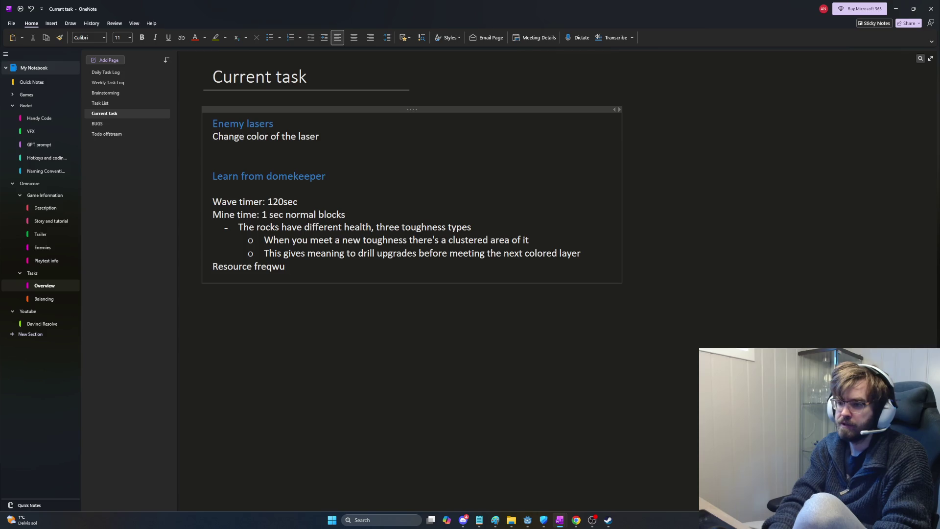
key(BackSpace)
key(BackSpace)
text(y: At start)
text( 4)
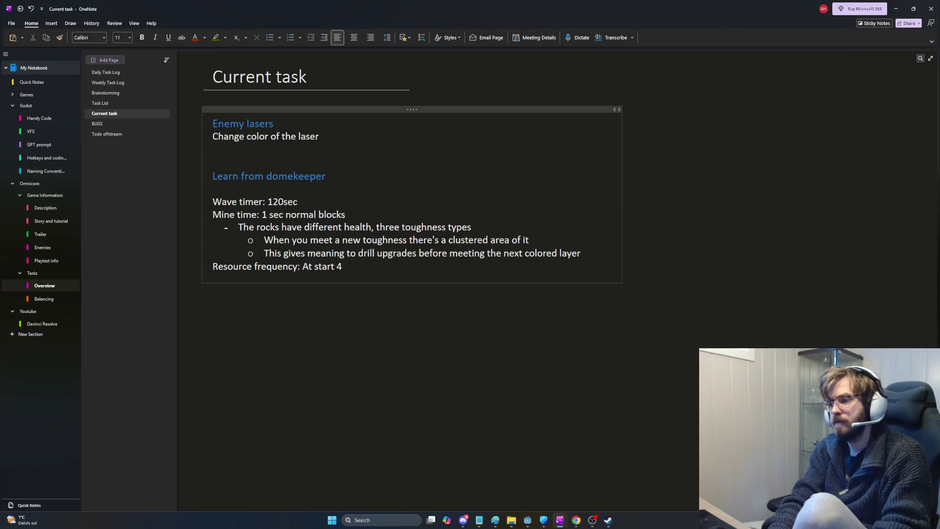
key(BackSpace)
text(14 resources bef)
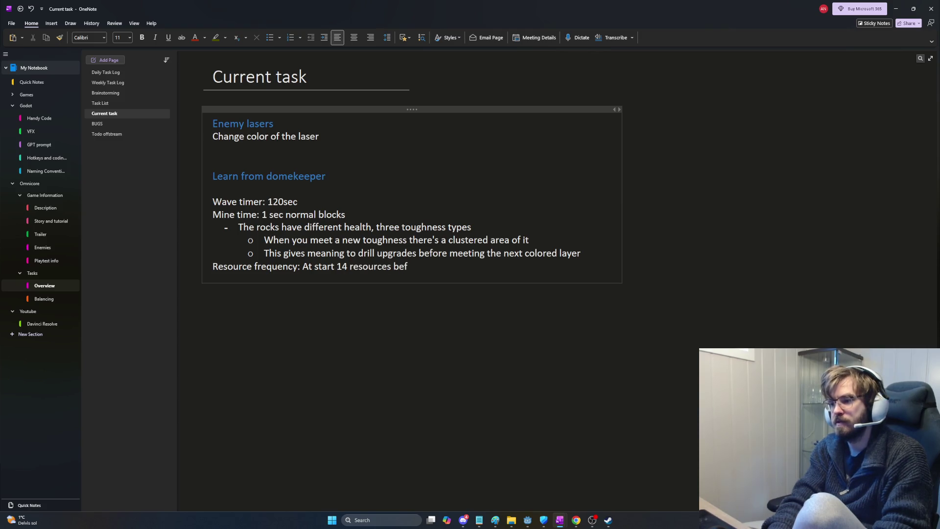
text(ore wave 1 is doable)
key(Return)
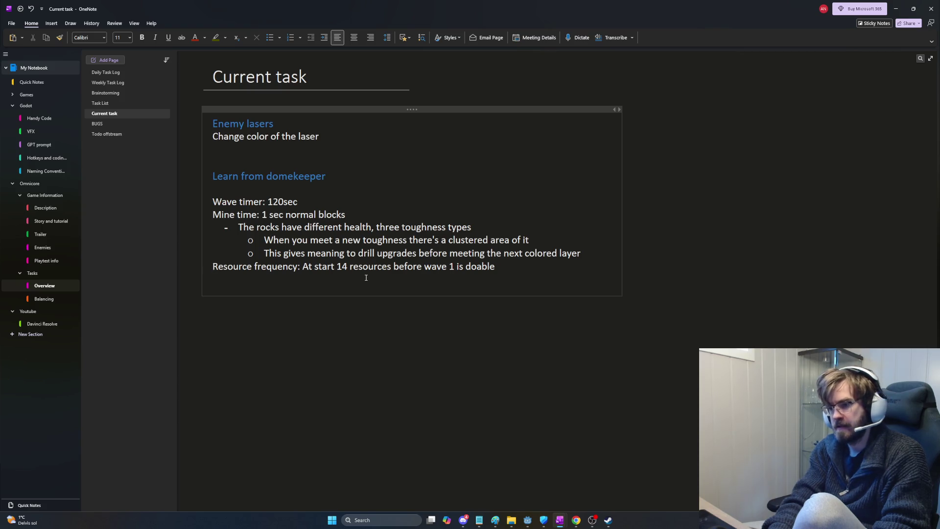
click(304, 264)
key(ctrl+alt+2)
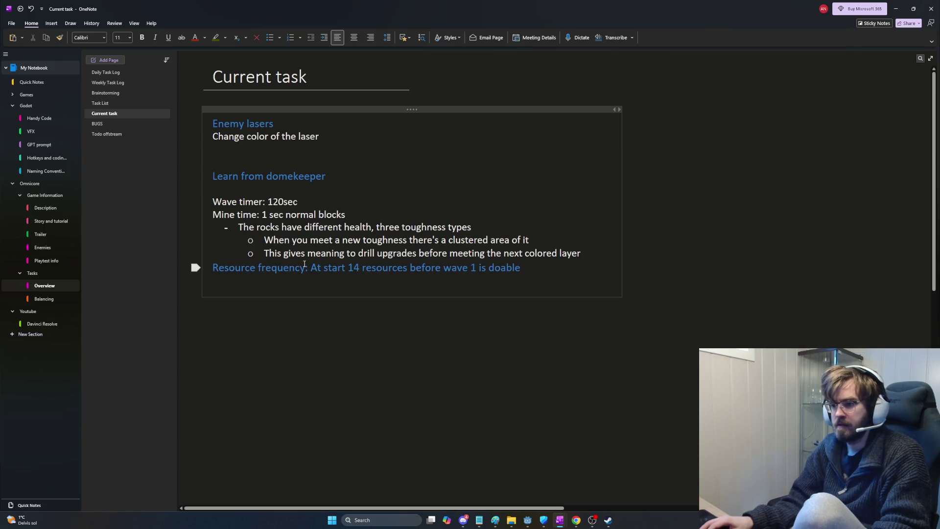
key(BackSpace)
key(BackSpace)
key(Return)
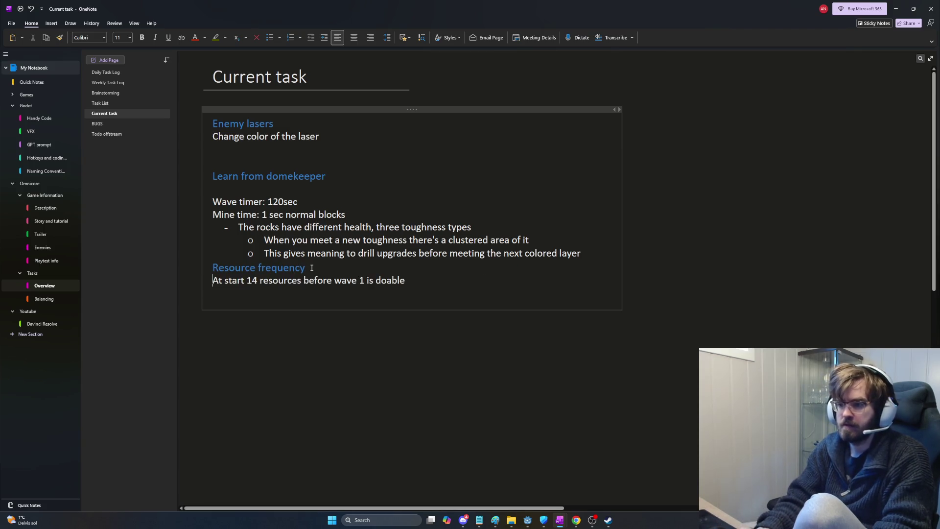
- Add a 'Wave timer' heading with the question 'Does wave timer go down while fighting a wave?'
key(Up)
key(Up)
key(End)
key(Return)
key(Up)
key(Up)
key(Up)
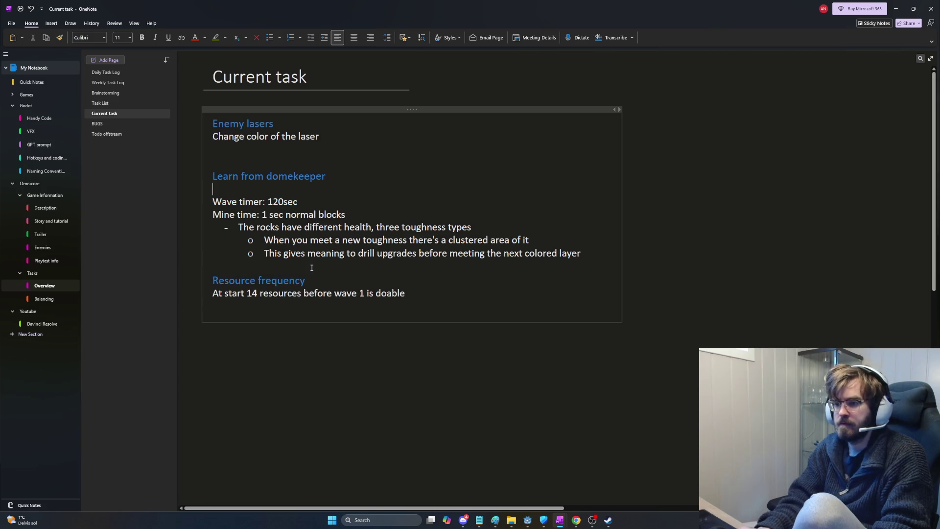
key(Return)
text(Wave timer)
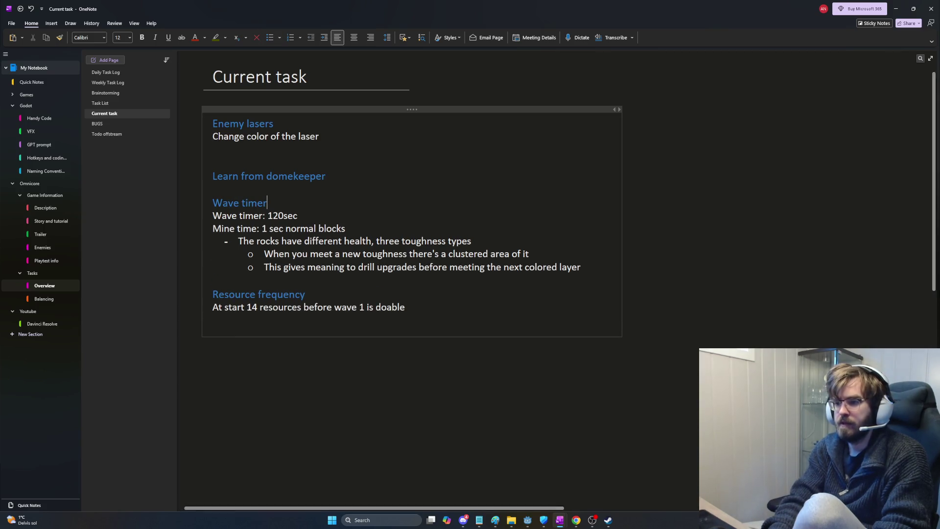
key(Down)
key(End)
key(Return)
key(Return)
text(Does)
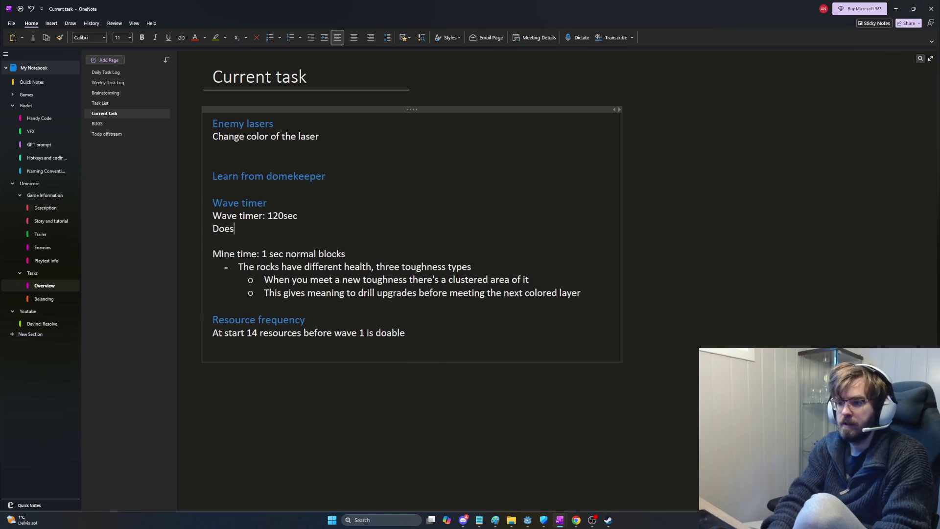
text( wave timer go down )
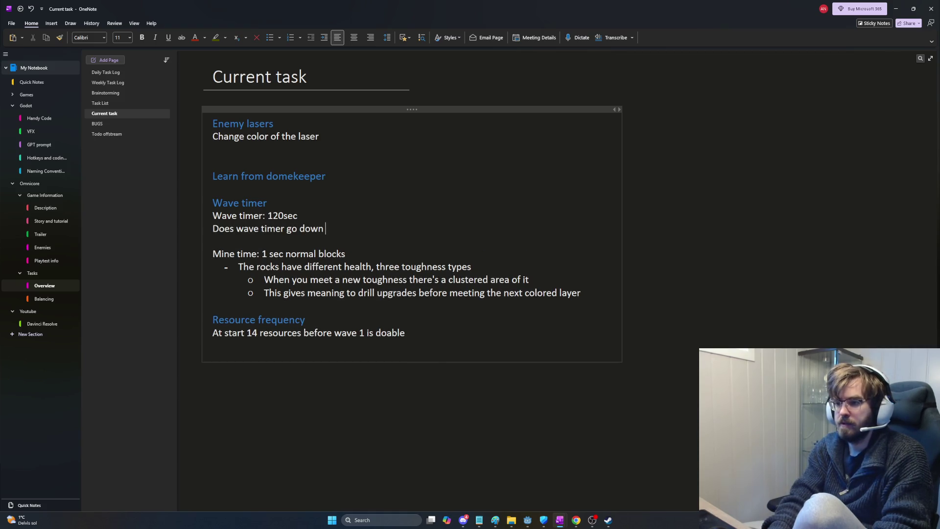
text(while fighting w)
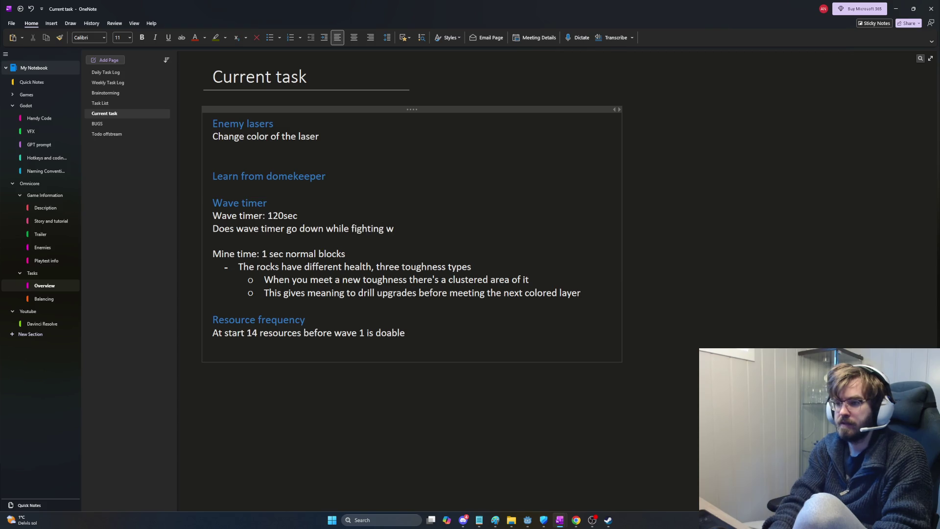
key(BackSpace)
text(a wave?)
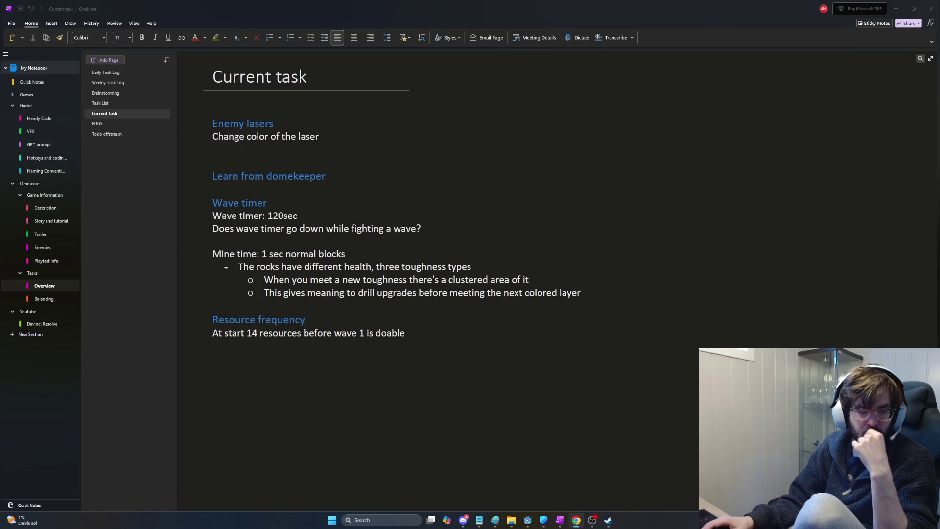
- Switch to the Chrome window showing the Dome Keeper wiki's Technical Terms page
key(alt+Tab)
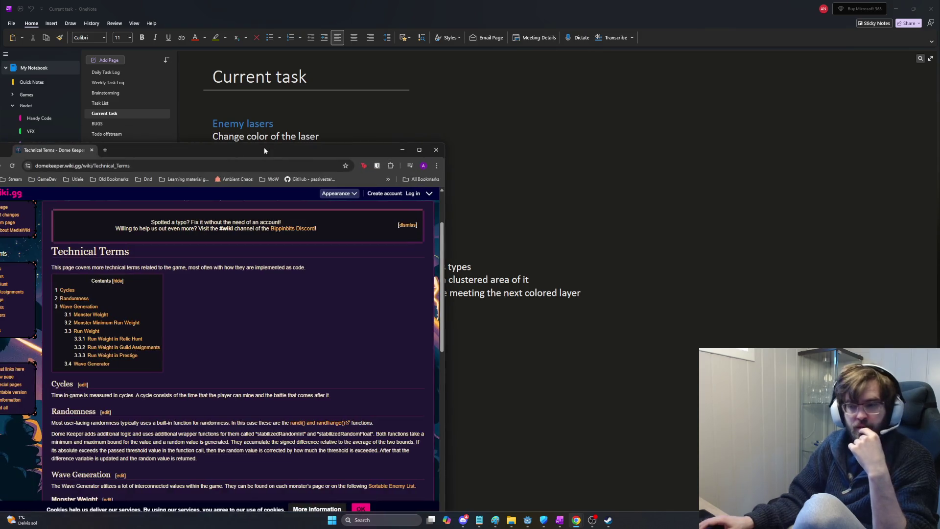
- Maximize the Chrome window and zoom the wiki page to 175%
double_click(293, 153)
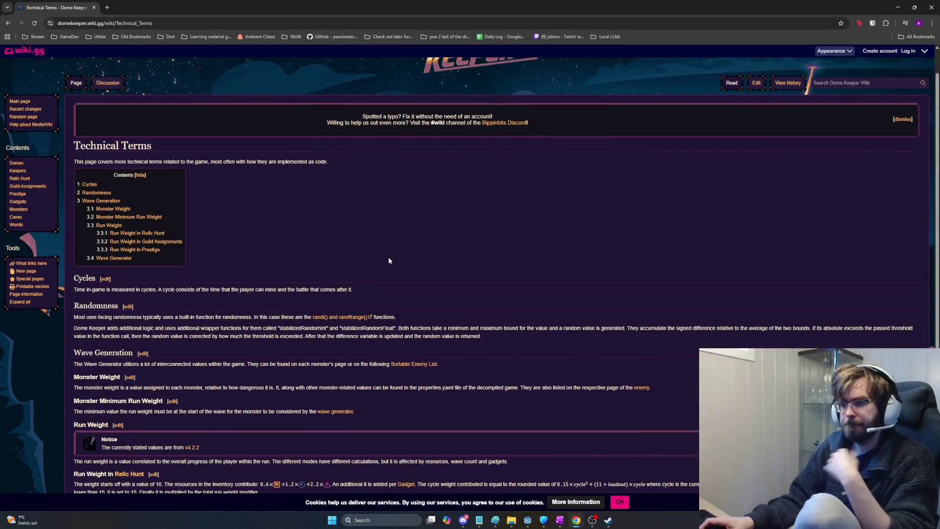
ctrl+scroll(395, 254, up, 4)
scroll(380, 280, down, 4)
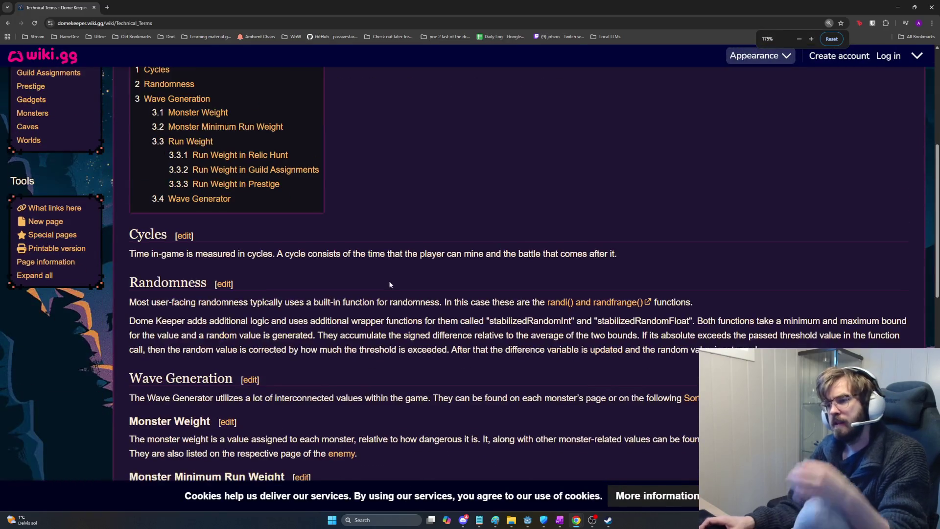
- Highlight sentences in the Cycles and Randomness sections while reading them
drag(656, 257, 282, 262)
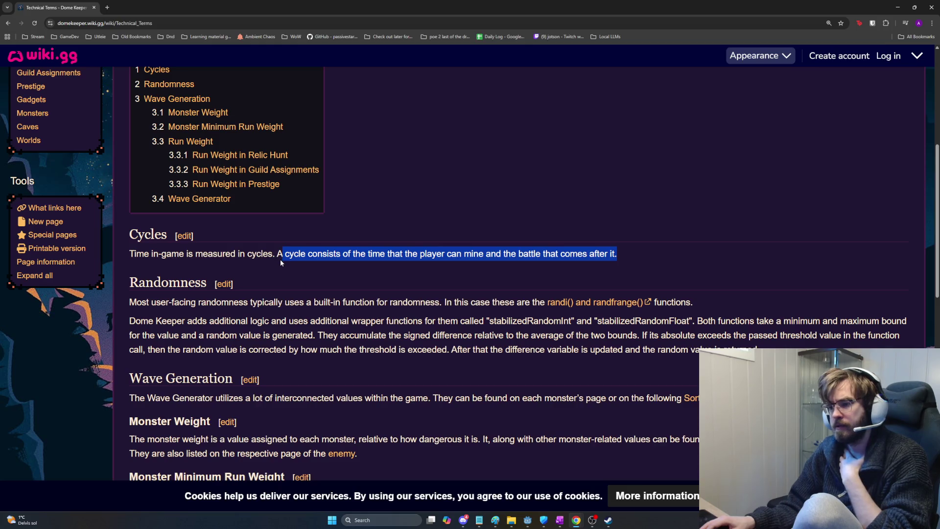
drag(280, 262, 642, 266)
click(640, 270)
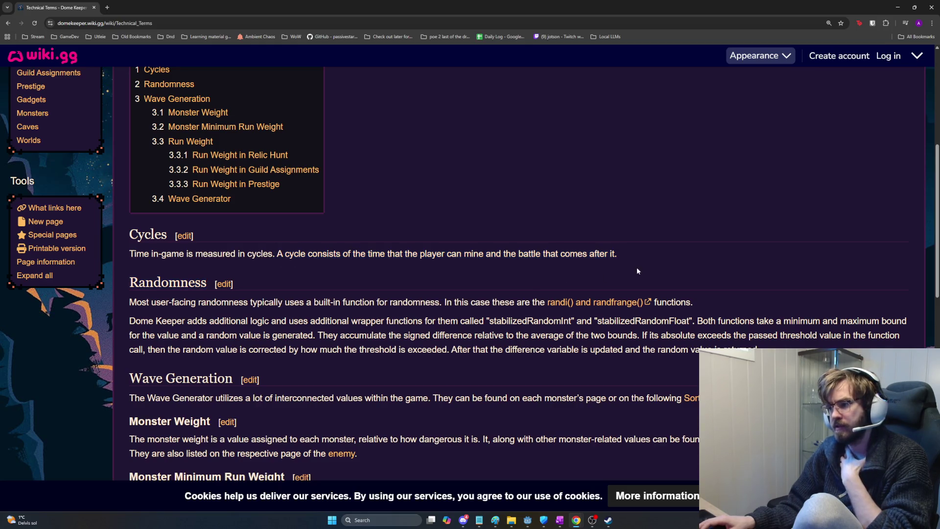
scroll(483, 289, down, 1)
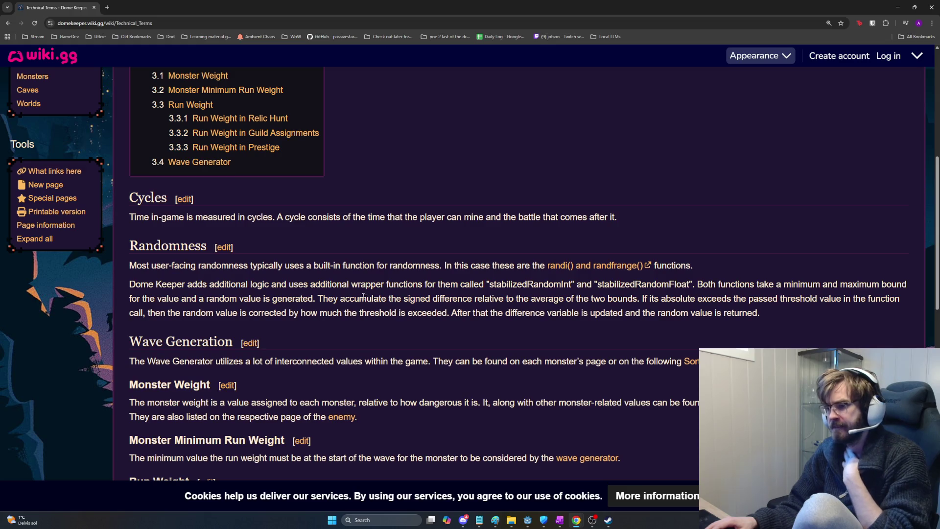
mouse_move(198, 265)
mouse_down()
mouse_move(619, 270)
mouse_move(448, 267)
mouse_up()
click(449, 267)
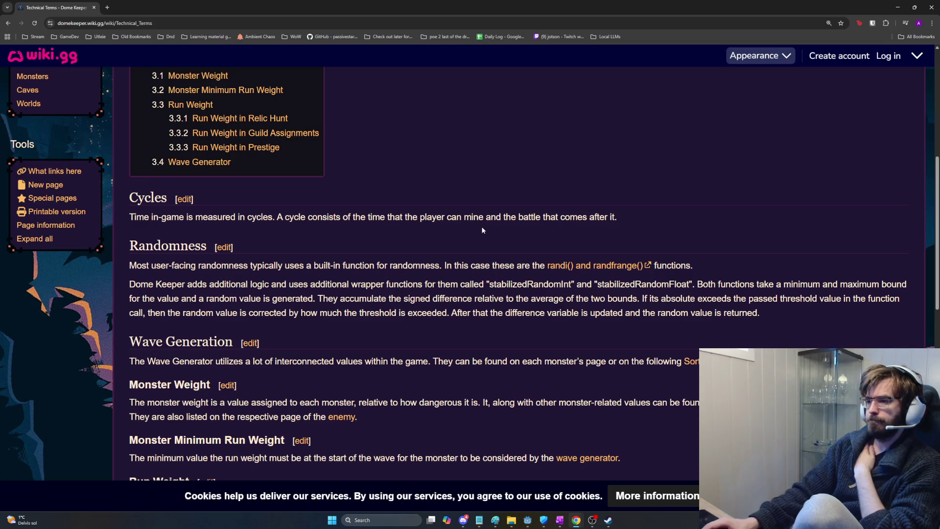
- Highlight the Cycles definition again, then switch to the 'Info from playtest' OneNote window
drag(647, 218, 273, 217)
click(286, 216)
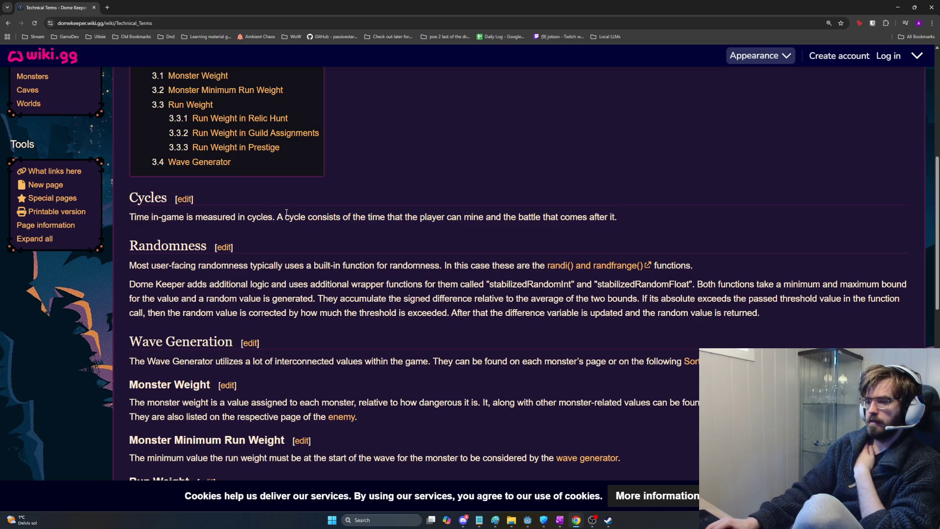
mouse_move(618, 217)
mouse_down()
mouse_move(146, 222)
mouse_move(119, 212)
mouse_move(219, 223)
mouse_move(625, 218)
mouse_up()
click(130, 216)
click(625, 218)
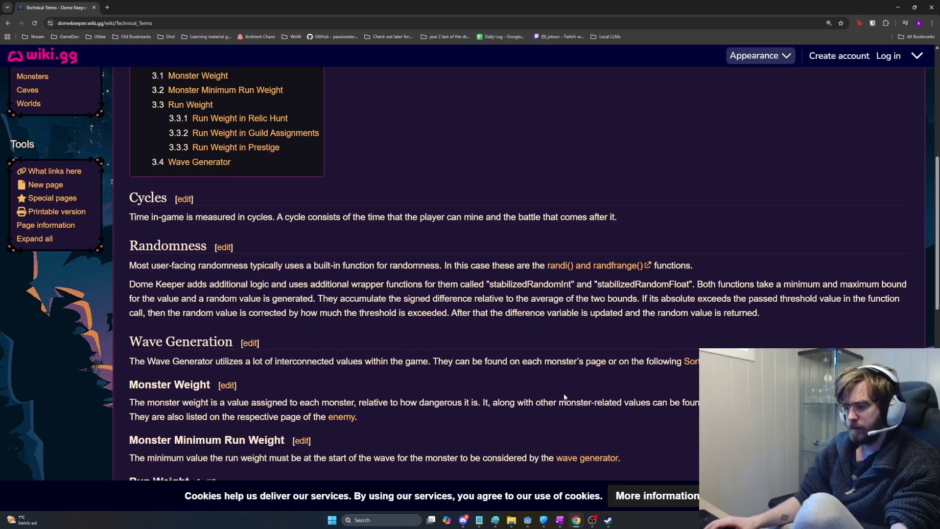
key(alt+Tab)
key(Tab)
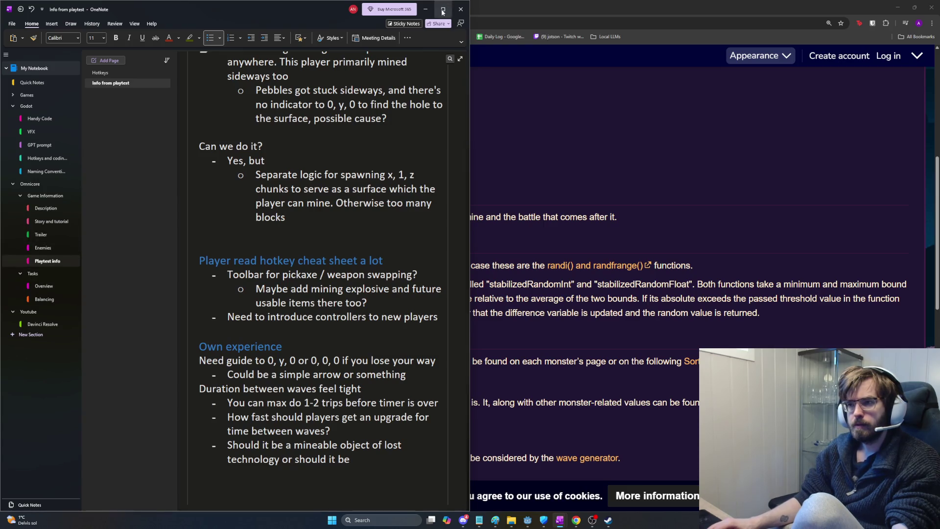
- Maximize OneNote and go to the Task List page in the Overview section
key(super+Up)
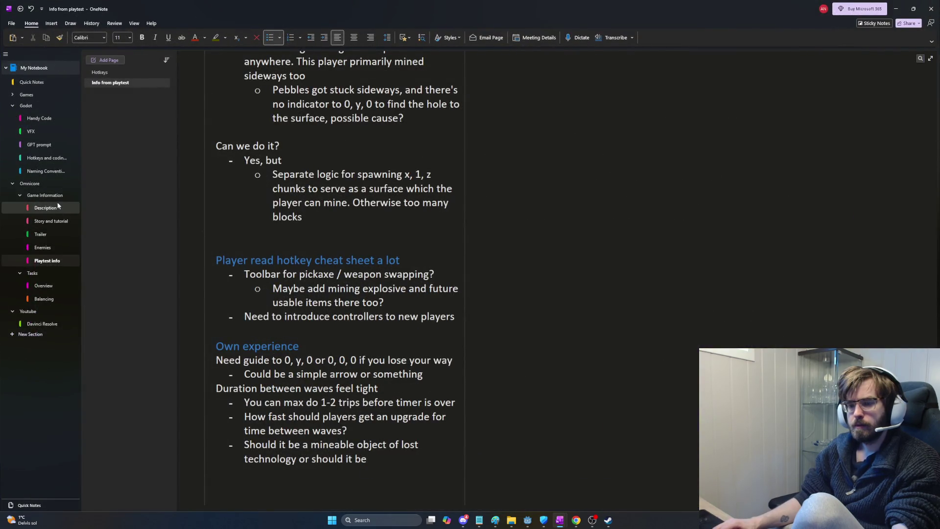
click(54, 285)
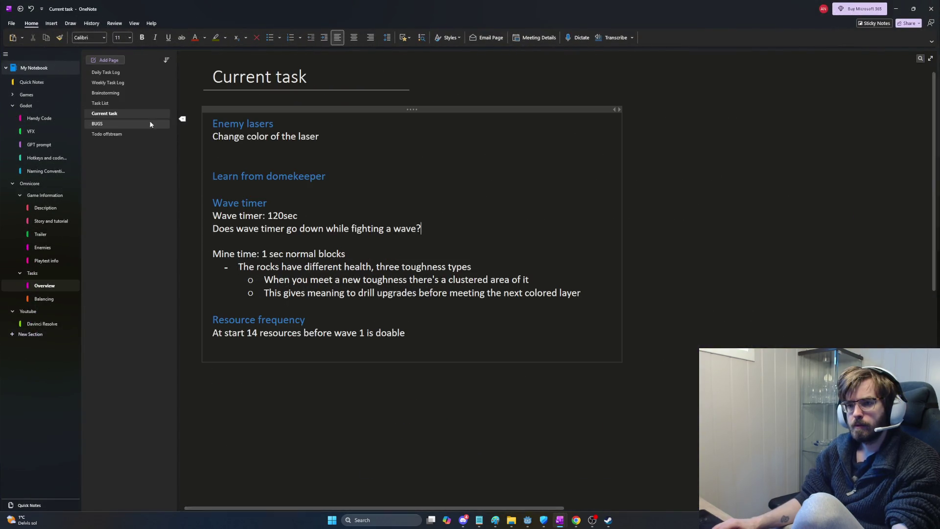
click(128, 103)
- Add 'Considerations' and 'Wave difficulty' headings at the bottom of the Task List
key(Return)
key(Return)
text(Considera<ti)
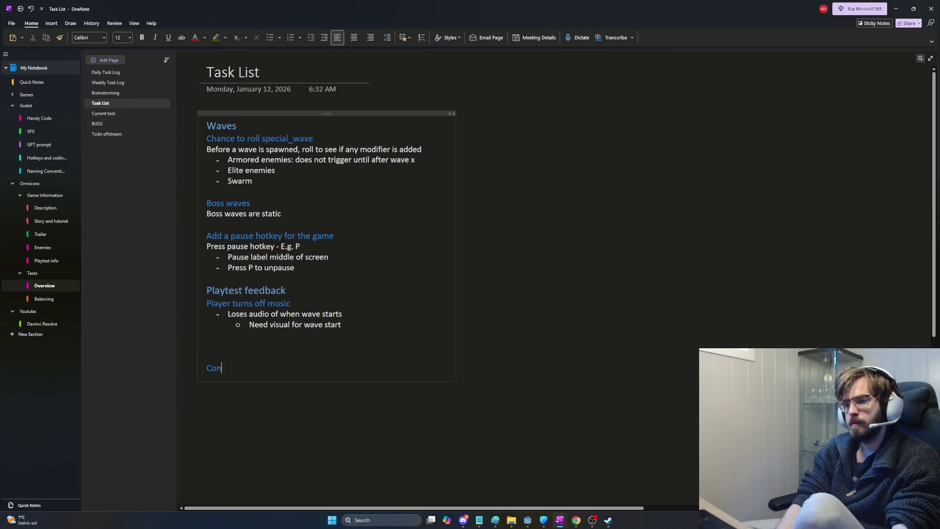
key(BackSpace)
key(BackSpace)
key(BackSpace)
text(tions)
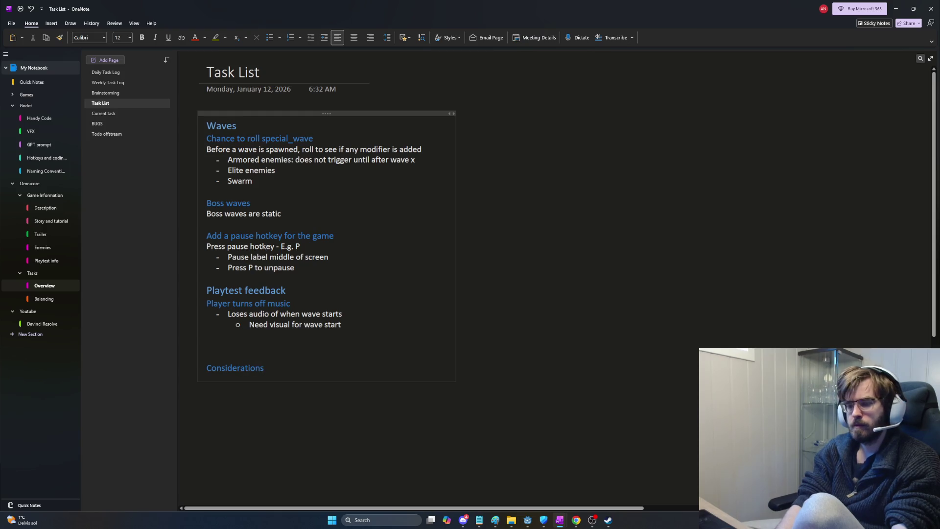
key(Return)
key(ctrl+b)
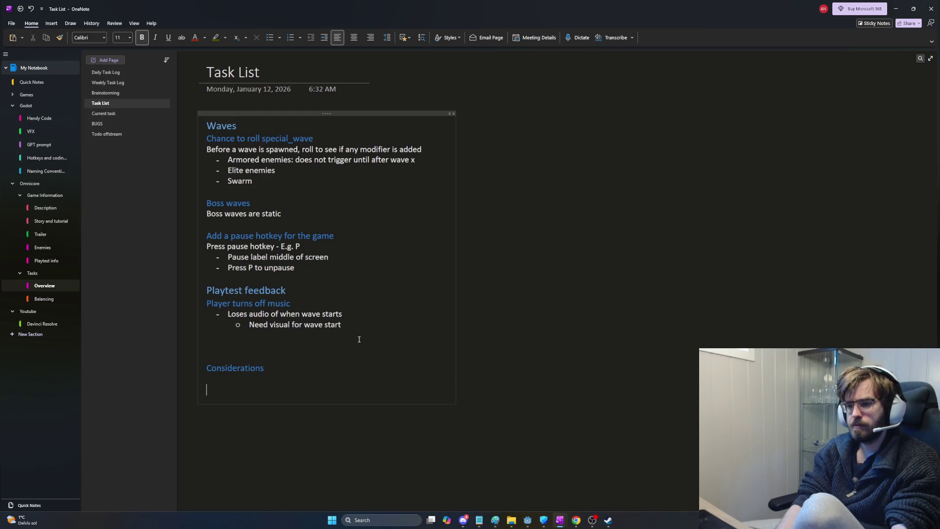
key(BackSpace)
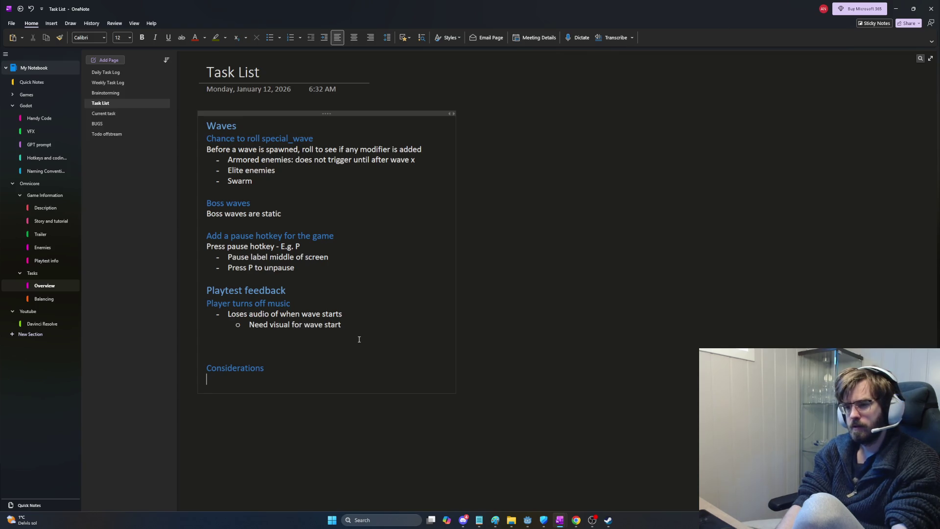
text(Wave difficul)
text(ty)
key(Return)
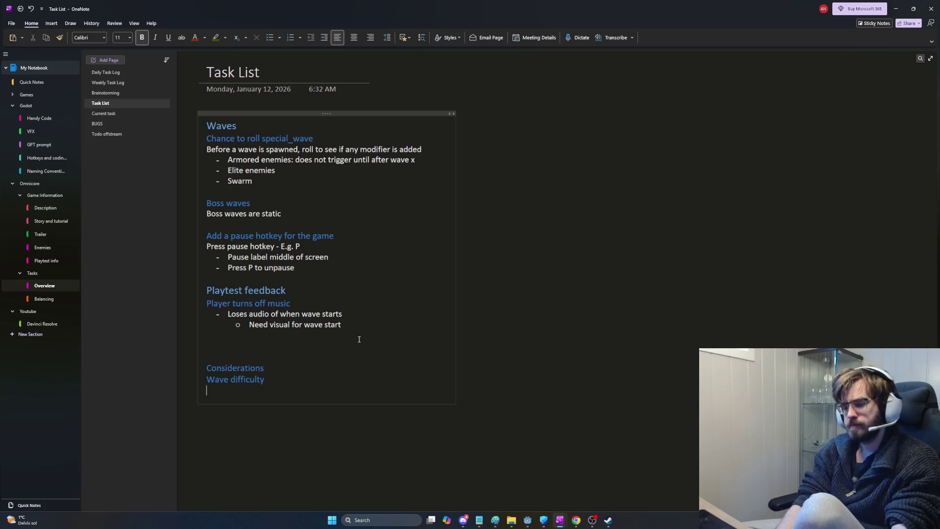
text(A)
key(BackSpace)
- Add an italic 'Wave number scaling' subheading, leaving a plain body line below it
key(ctrl+alt+4)
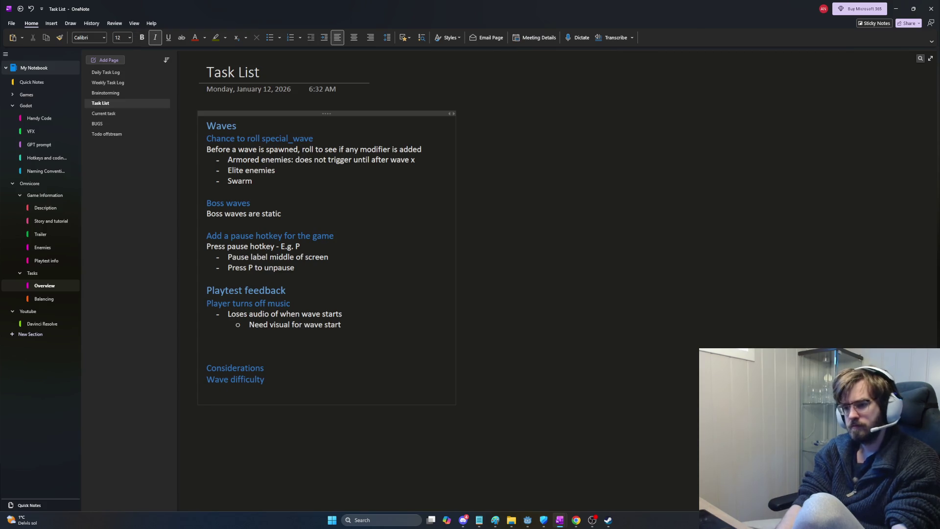
text(C)
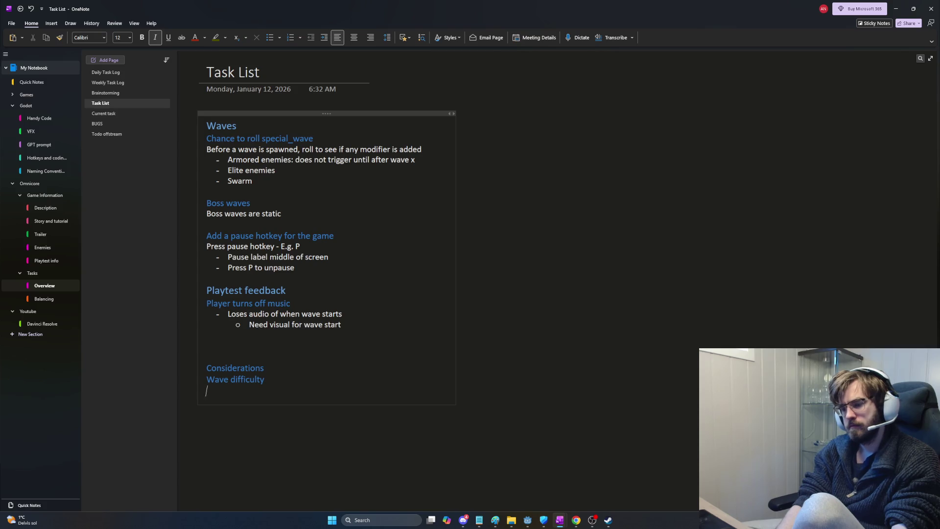
text(C)
key(BackSpace)
text(Time based)
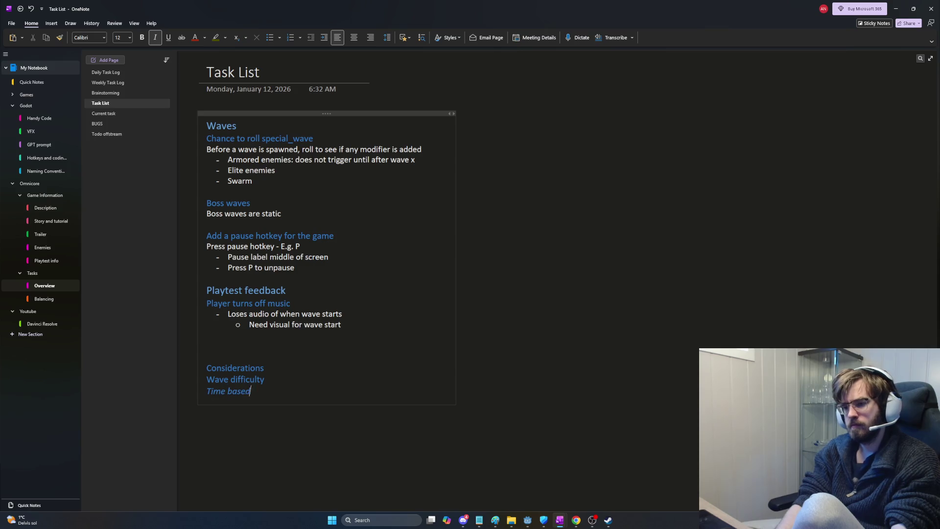
text( over)
key(ctrl+BackSpace)
key(ctrl+BackSpace)
key(ctrl+BackSpace)
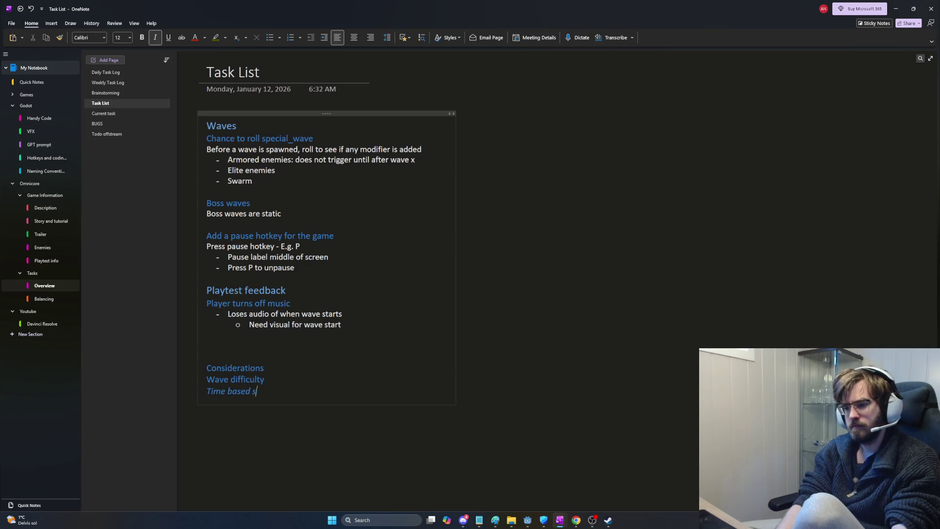
text(Wave number )
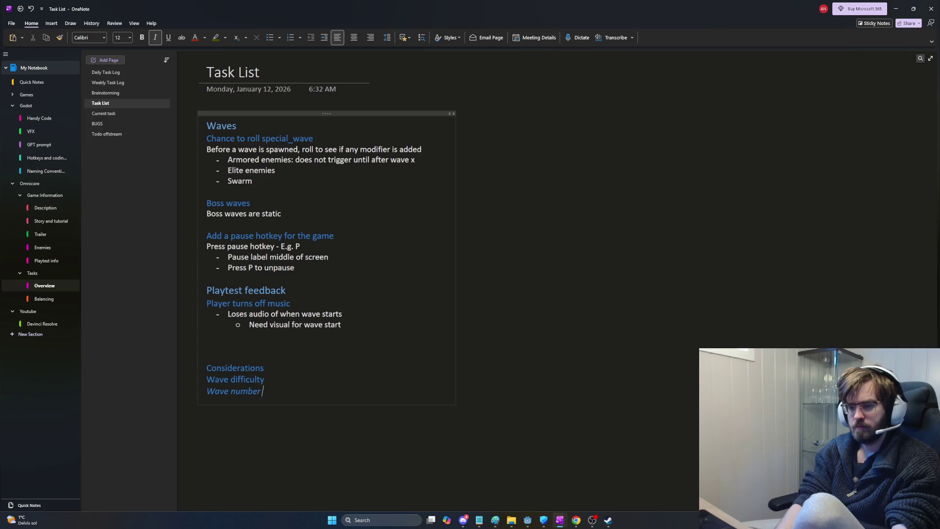
text(scaling)
key(Return)
key(ctrl+b)
- List wave-number-only difficulty notes: rewards optimization, players get far ahead or behind, harder to reach broad player types
text(S)
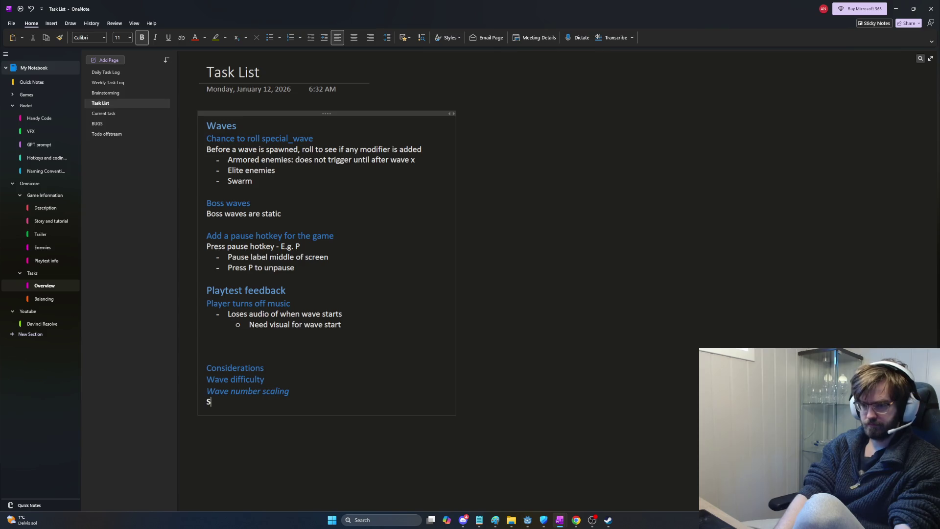
text(imple b)
key(BackSpace)
key(BackSpace)
key(BackSpace)
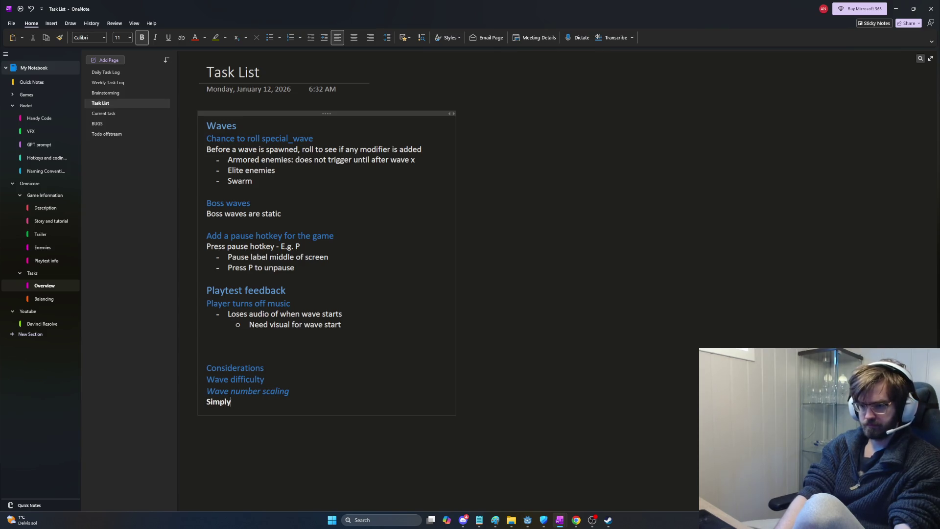
key(BackSpace)
key(BackSpace)
key(BackSpace)
text(Ba)
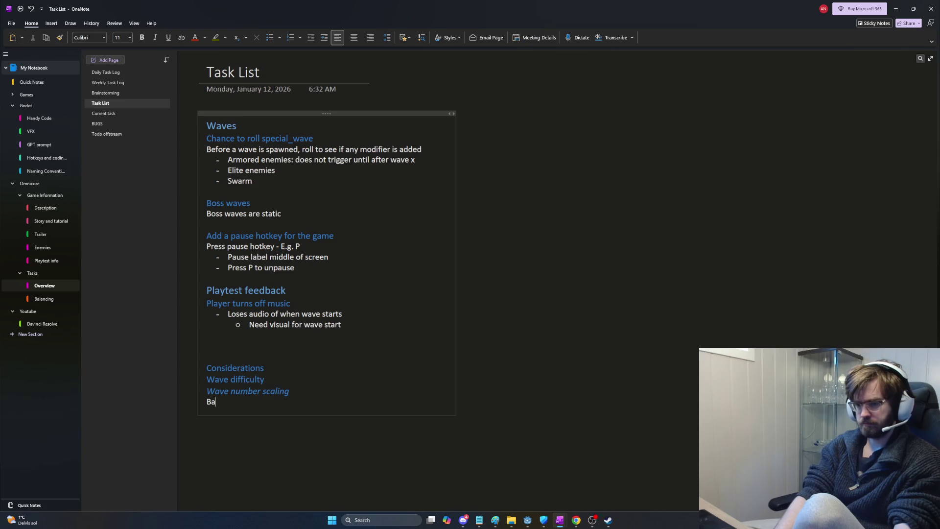
text(se the difficulty )
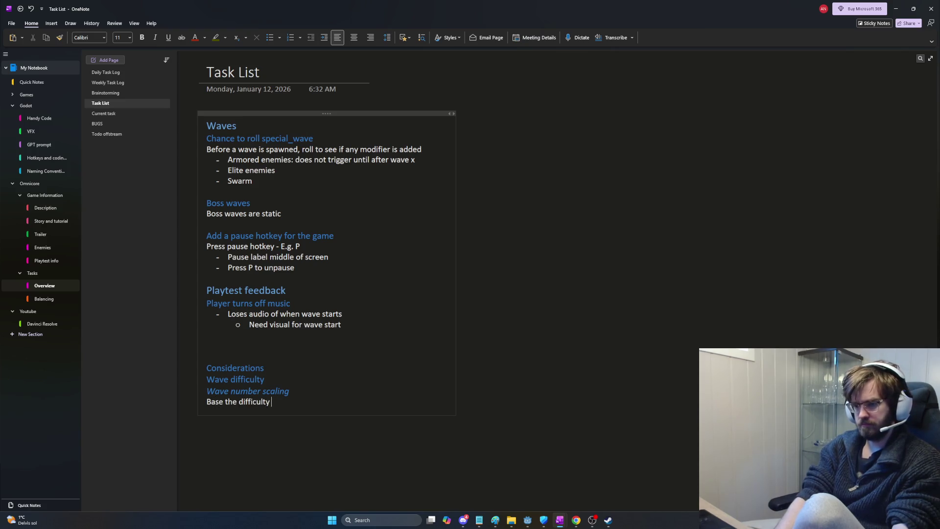
text(solely based on wave numbe)
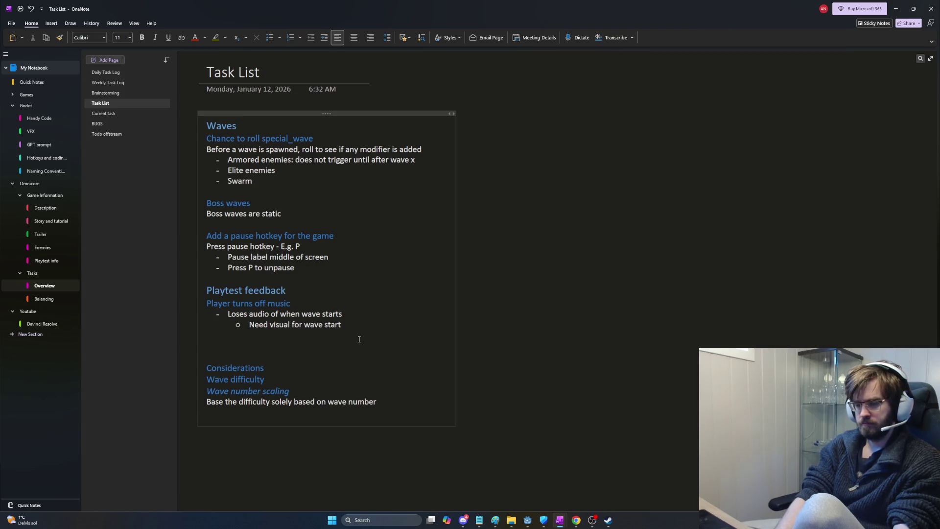
text(Rewar)
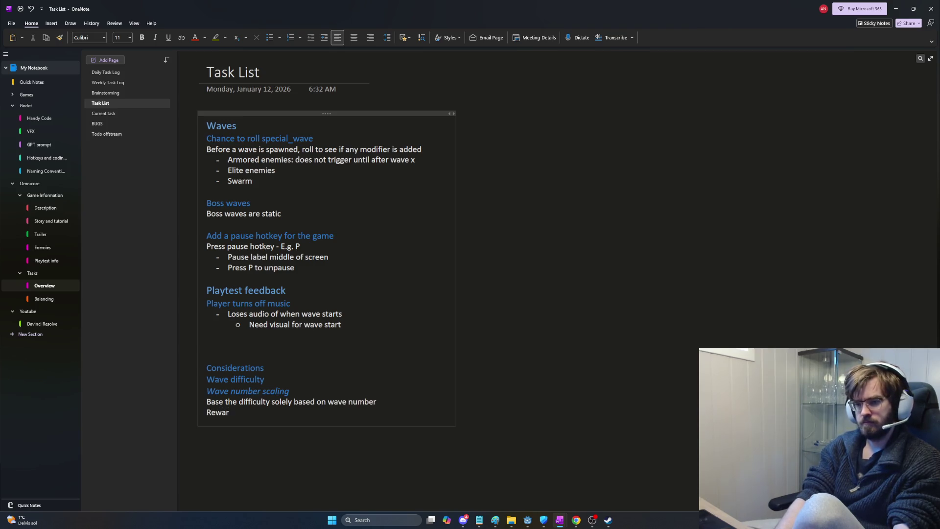
text(ds optimization)
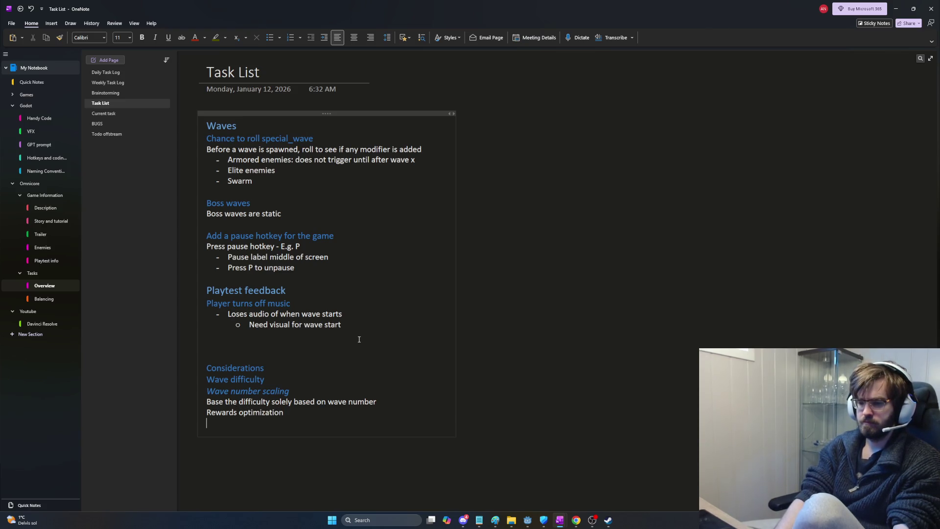
text(Allows)
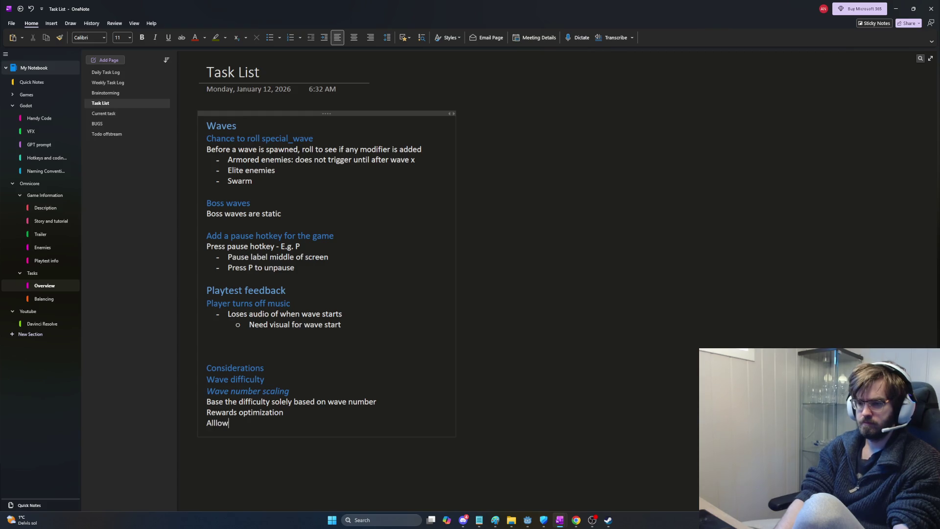
key(BackSpace)
key(BackSpace)
key(BackSpace)
text(lows players to )
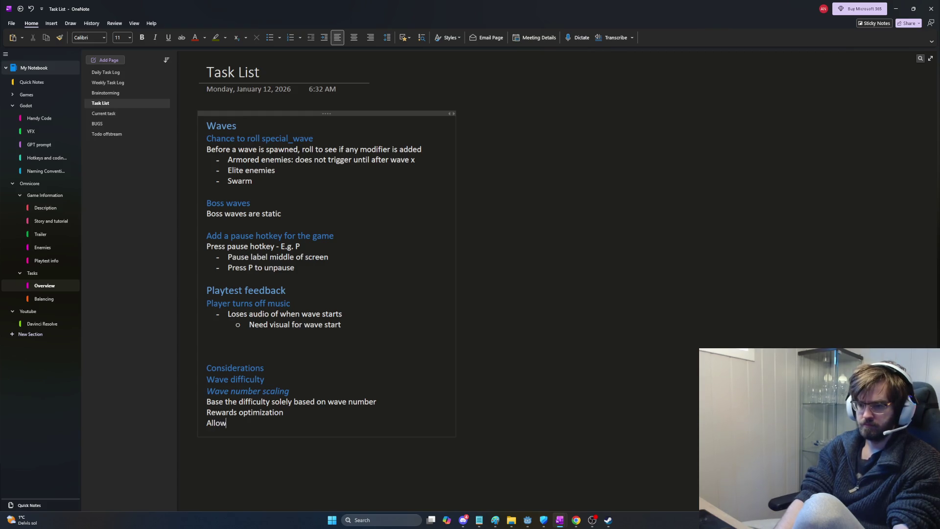
text(get )
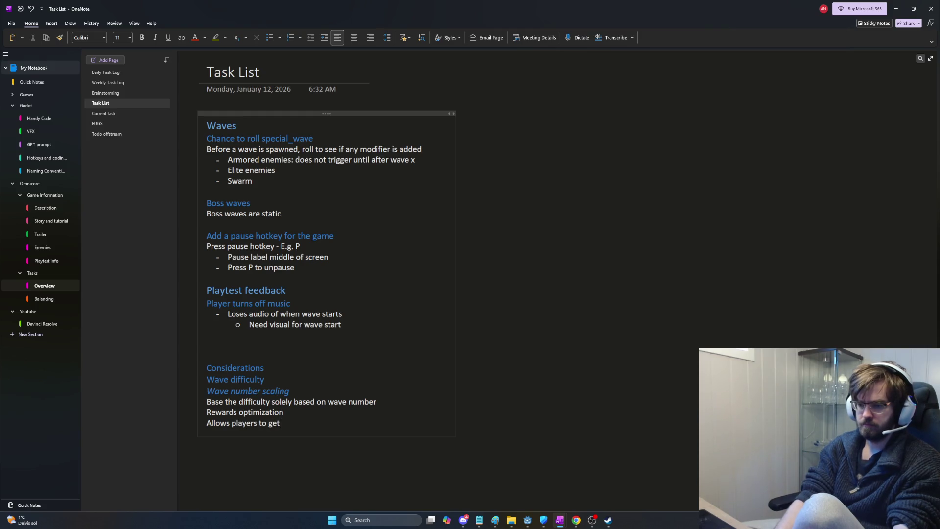
text(far ahead, but also behind)
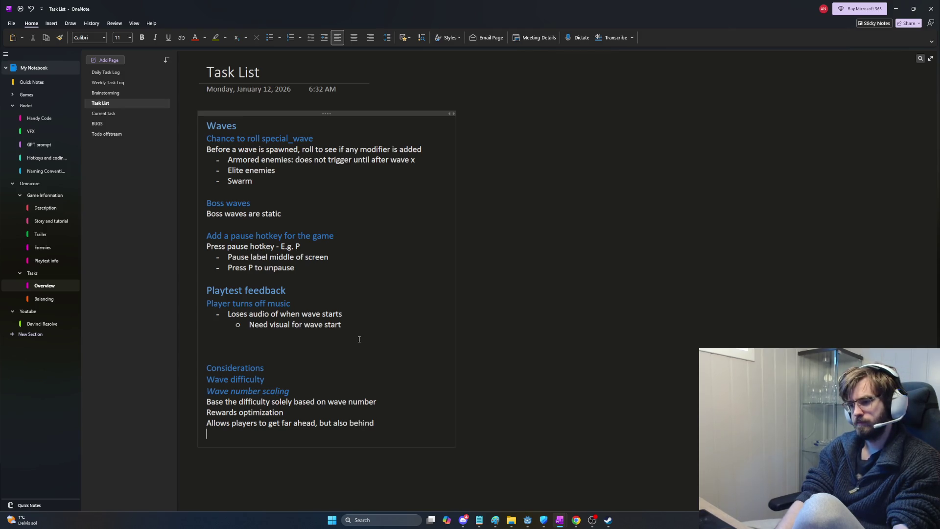
text( Harder)
key(BackSpace)
key(BackSpace)
key(BackSpace)
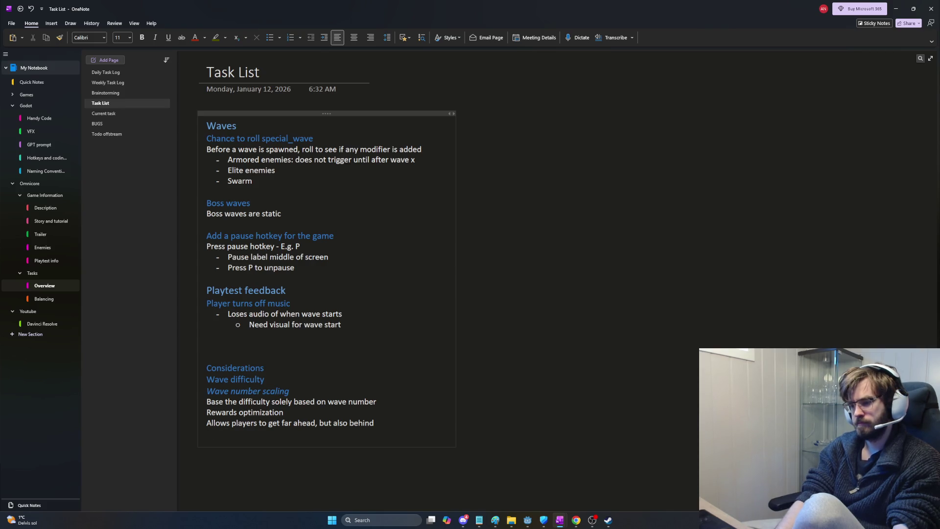
text(Harder to reach a b)
text(road audi)
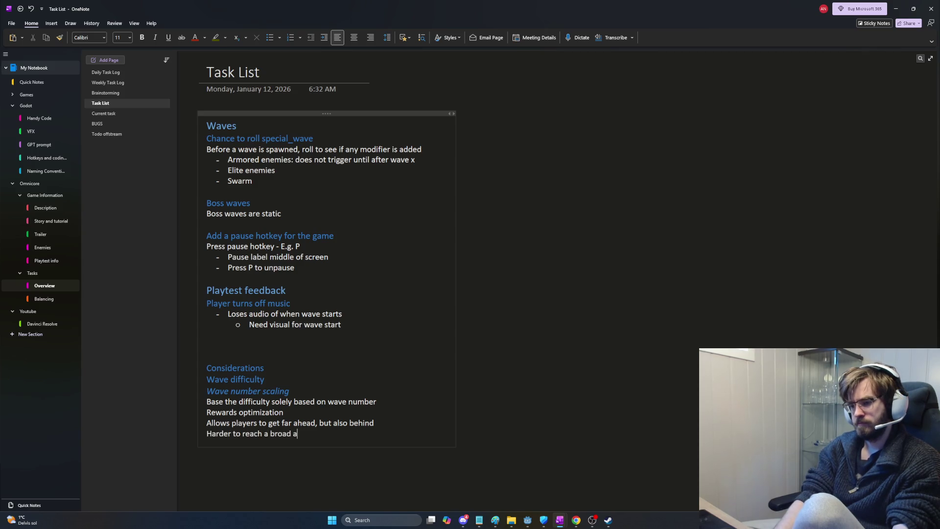
key(BackSpace)
key(BackSpace)
key(BackSpace)
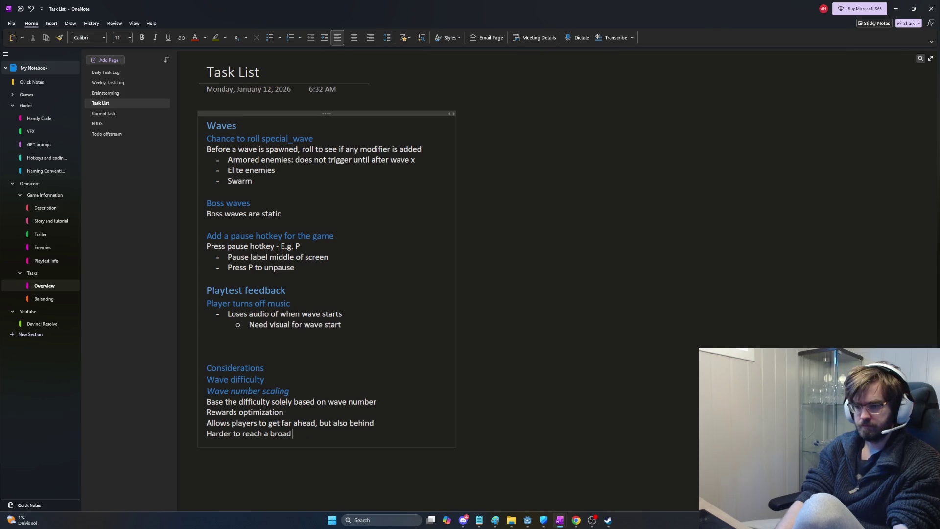
text(range of pl)
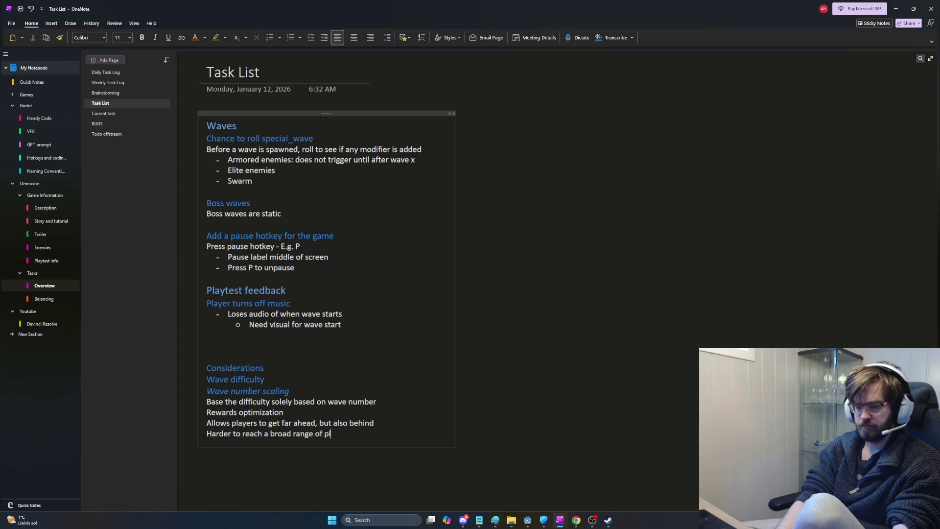
text(ayer types)
key(Up)
key(Up)
key(Up)
key(Return)
key(Return)
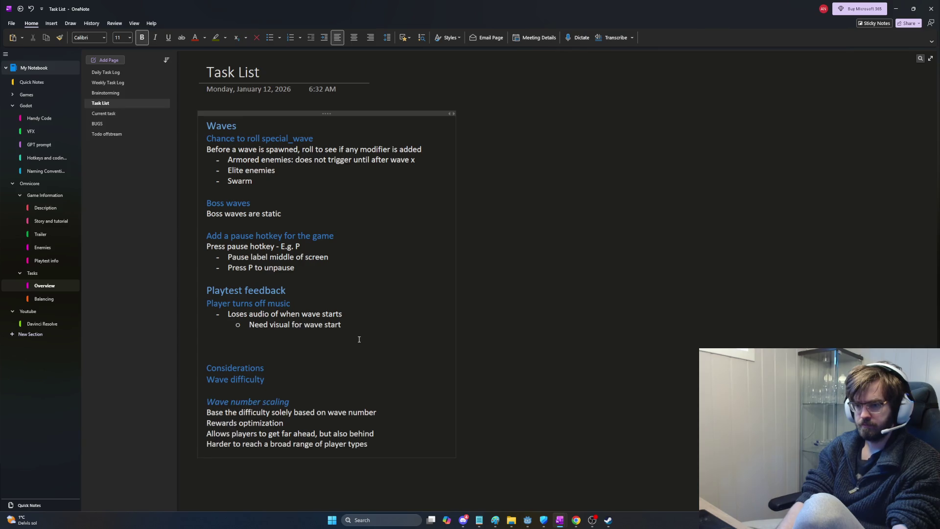
- Add an italic 'Progression' subheading under Wave difficulty, with non-bold body text below
key(Up)
text(Wav)
key(BackSpace)
key(BackSpace)
key(BackSpace)
key(ctrl+alt+4)
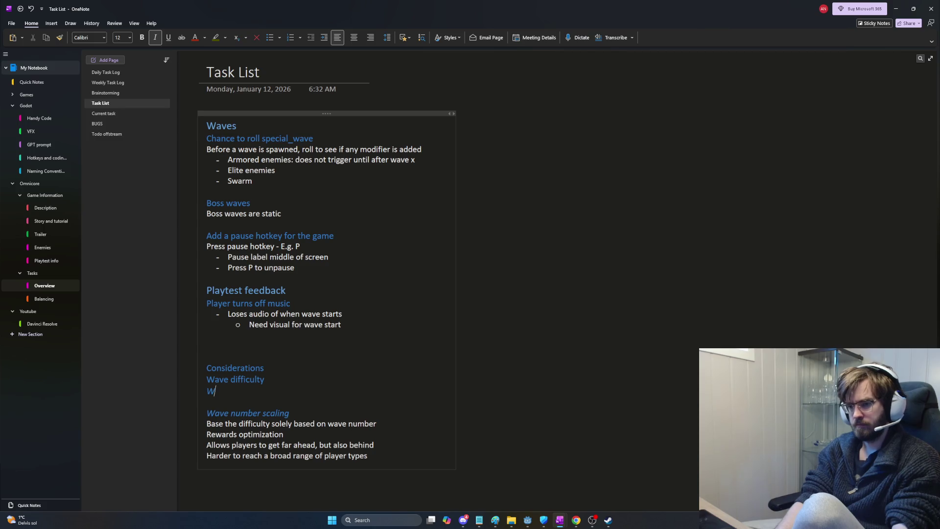
text(R)
key(BackSpace)
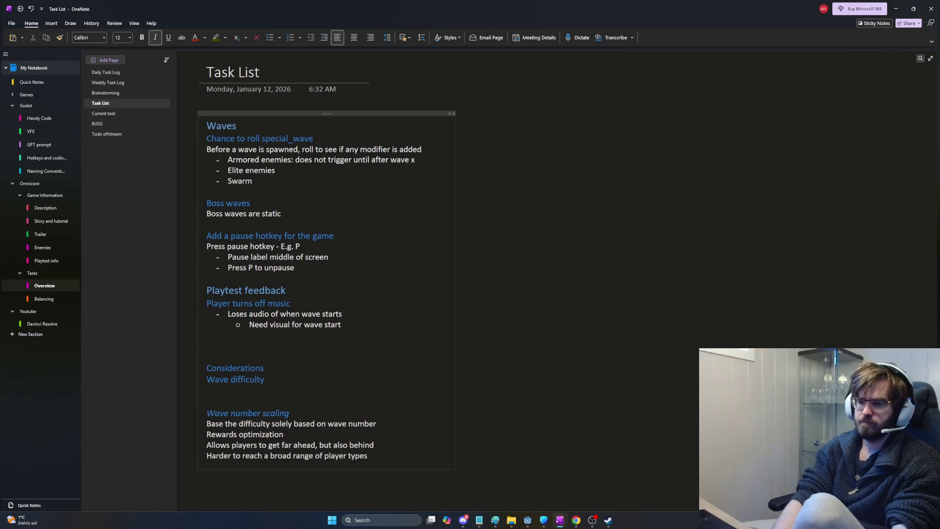
text(Progression)
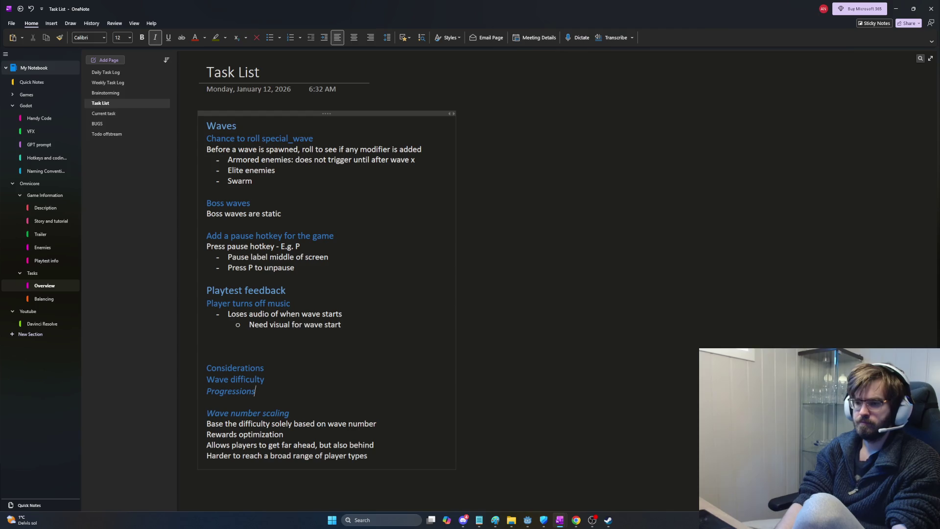
key(Return)
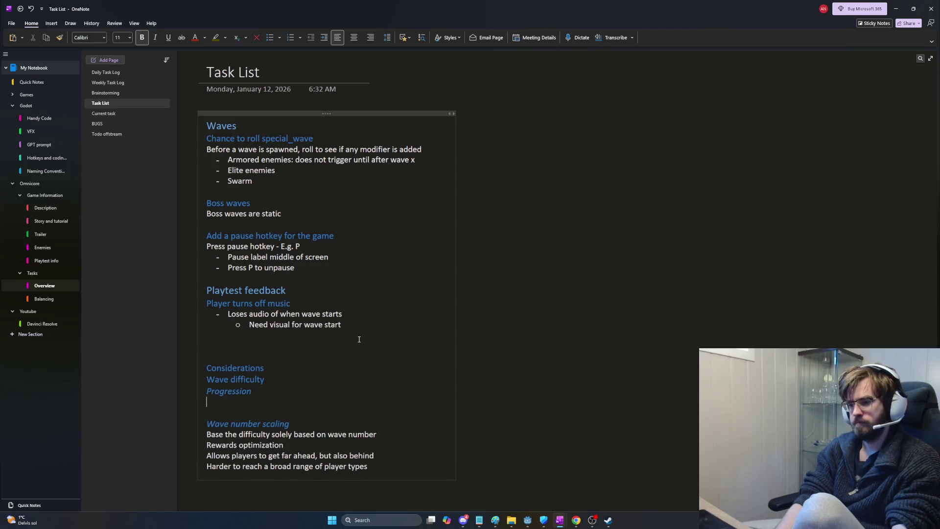
text(M)
key(BackSpace)
key(ctrl+b)
- Propose basing wave difficulty partly on resources gathered, challenging slow and fast players without overwhelming them
text(Ba)
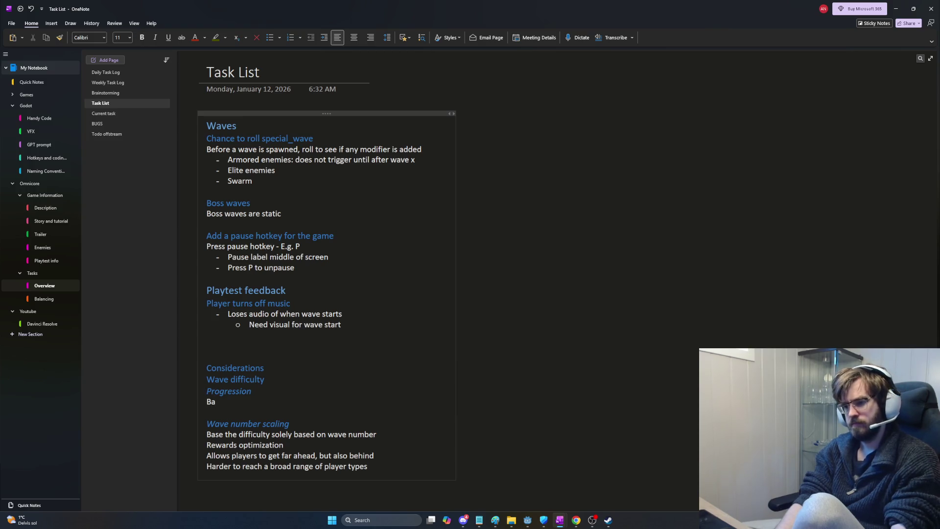
text(se wave diffi)
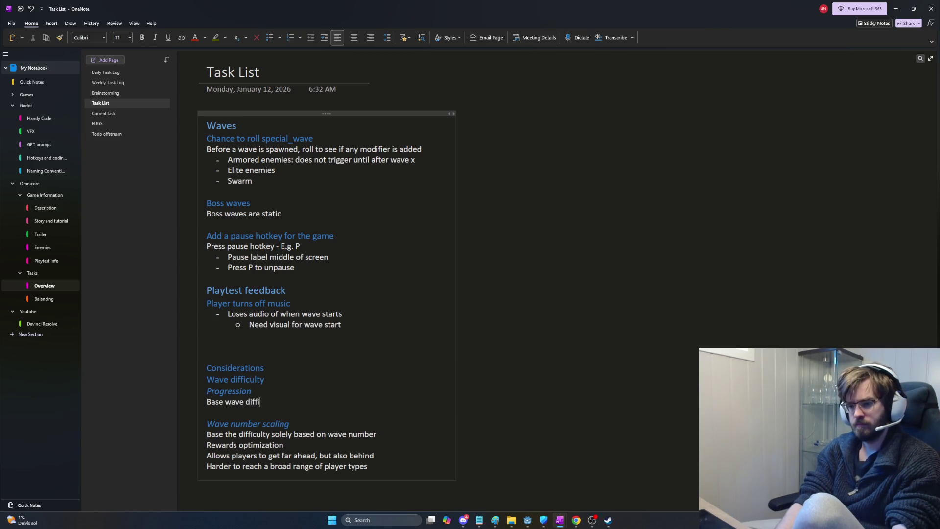
text(culty party)
key(BackSpace)
key(BackSpace)
text(ly on hn)
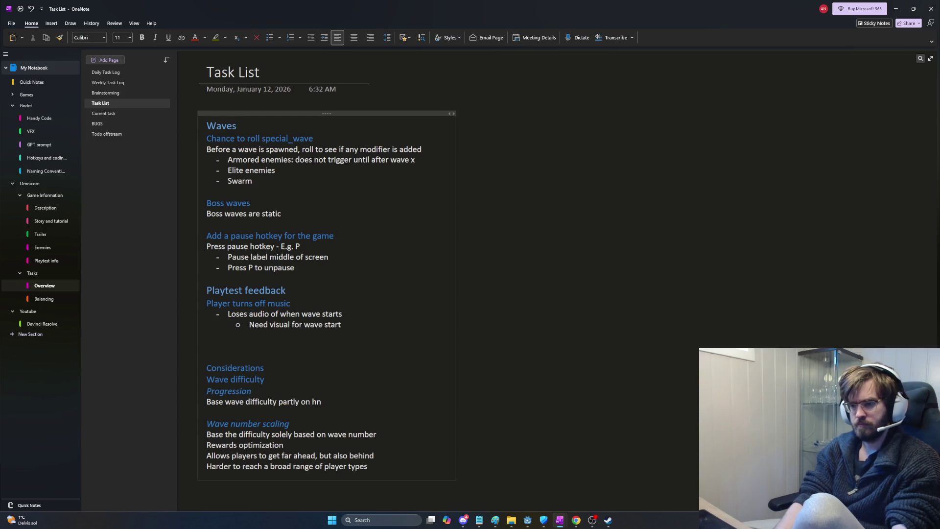
key(BackSpace)
text(ow many resouvre)
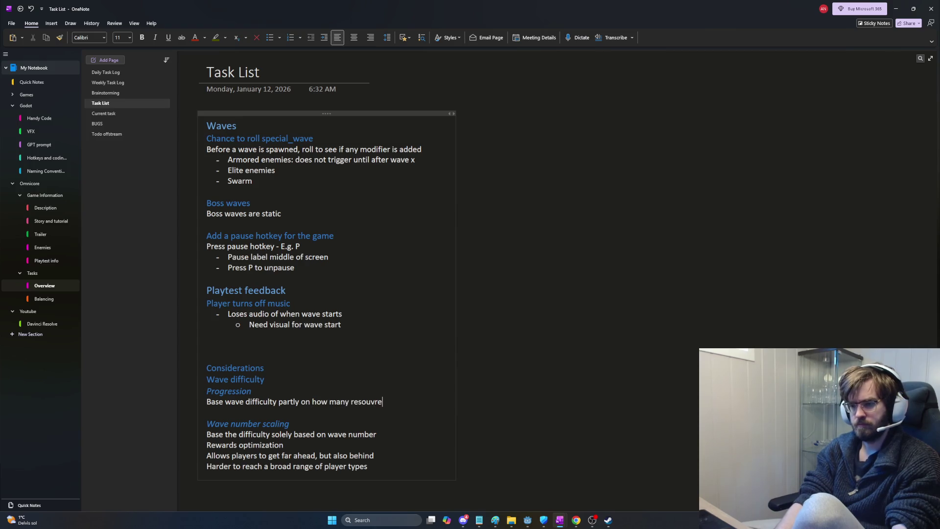
key(BackSpace)
key(BackSpace)
key(BackSpace)
text(rces has been)
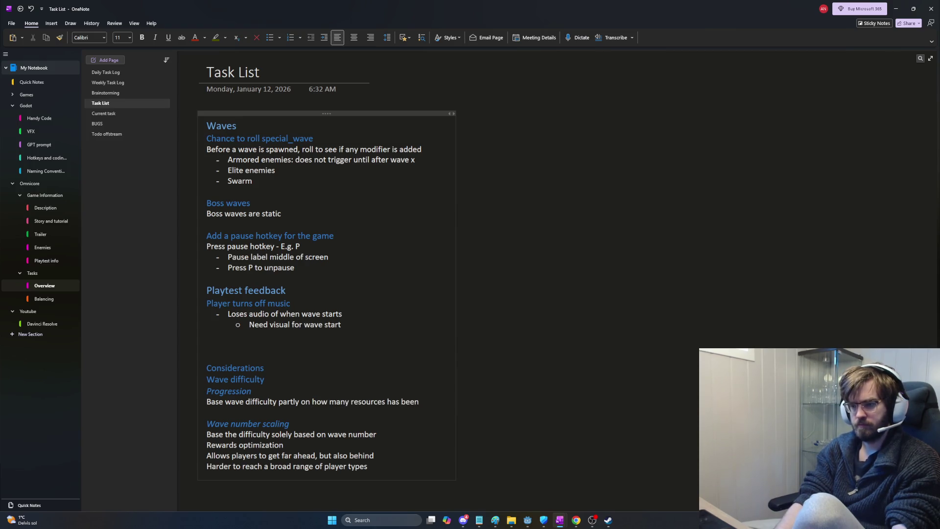
text( gathered)
key(Return)
text(This)
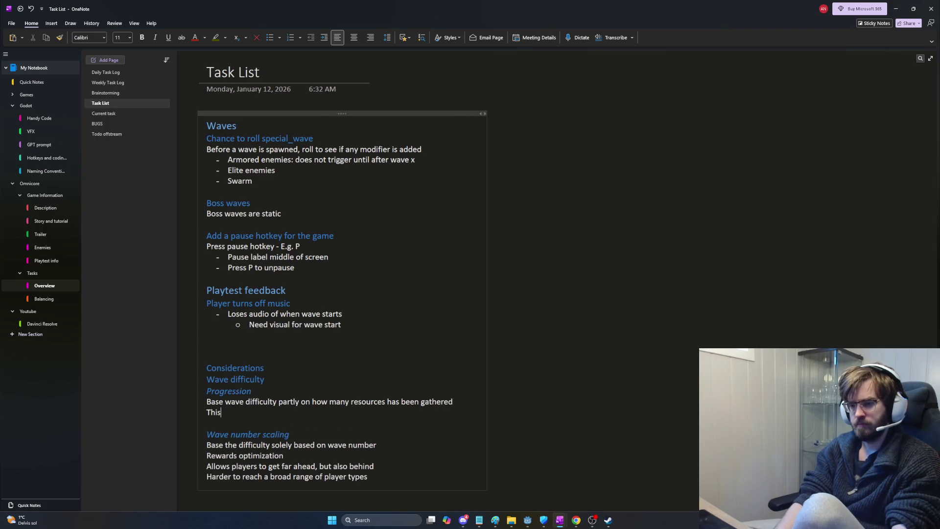
text( balance will)
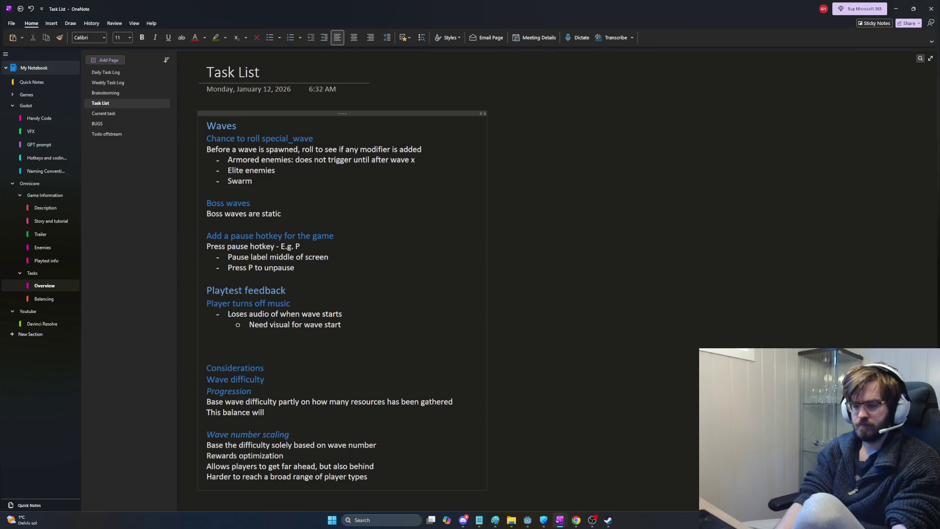
text( feel bette)
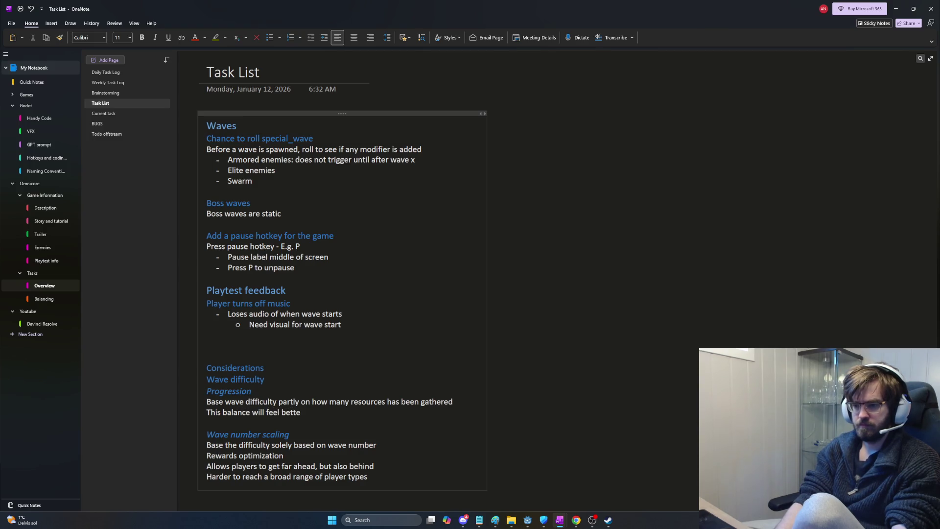
text(r to a brroa)
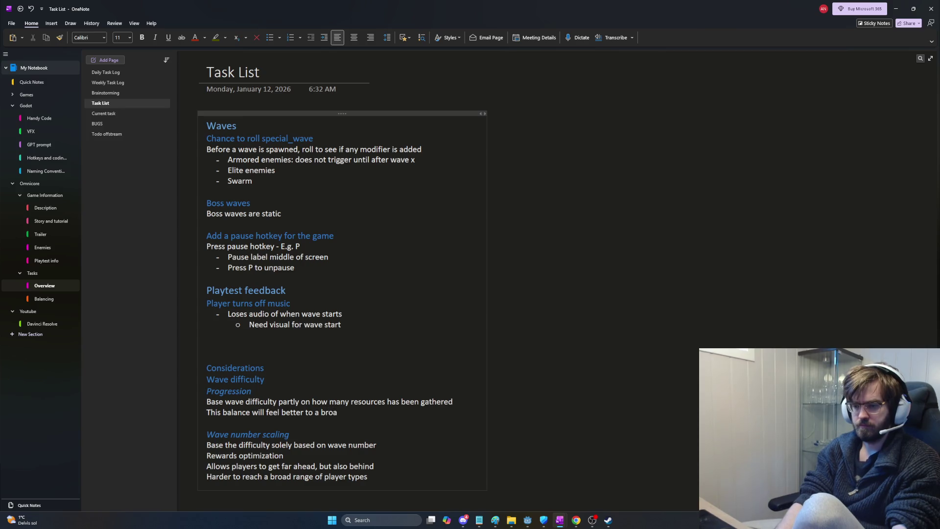
text(der player base)
text(, both slow a)
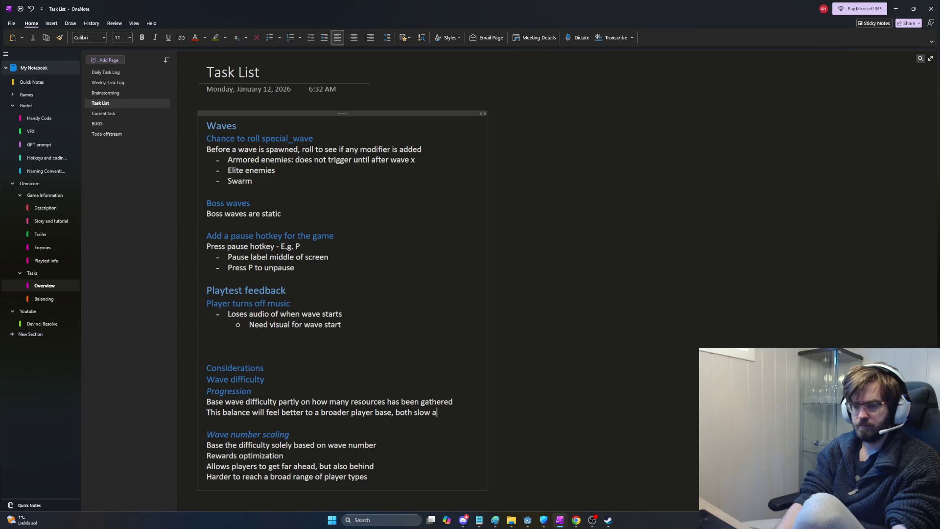
text(nd fast players wil)
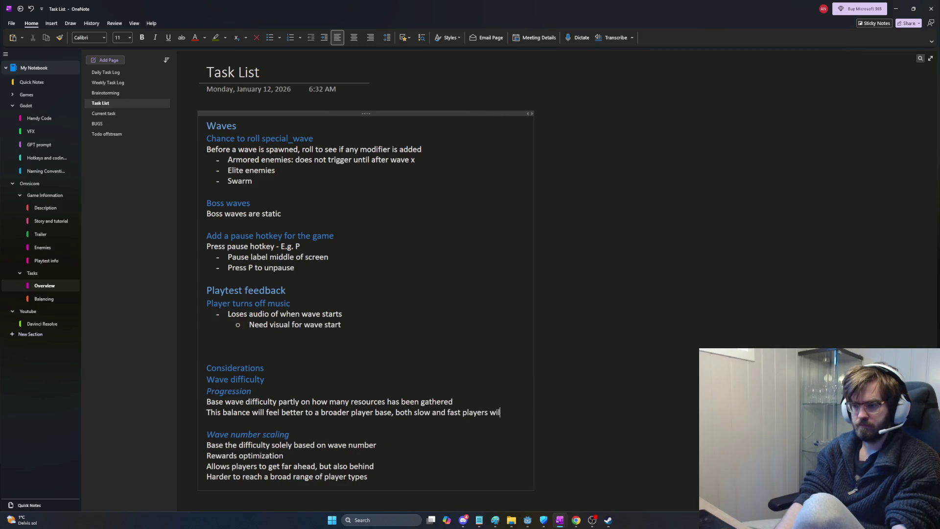
text(l have a)
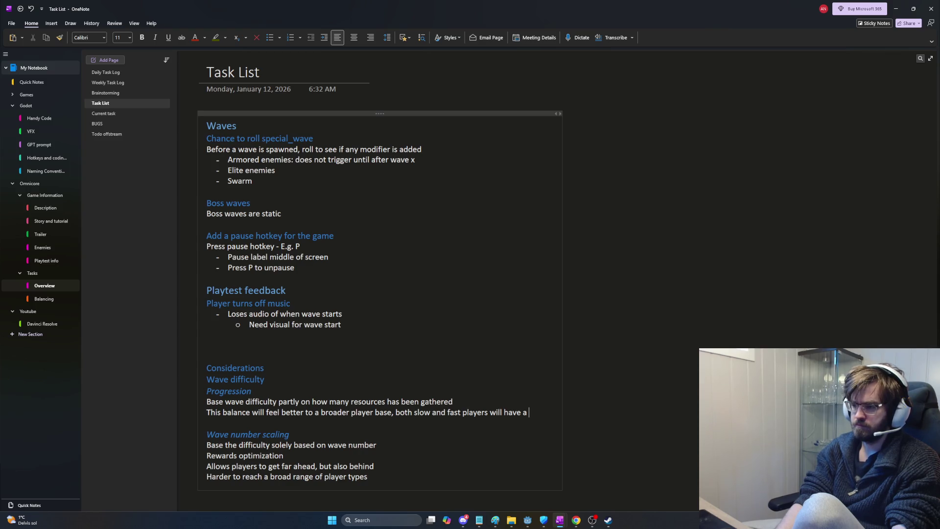
text(balance )
text(w)
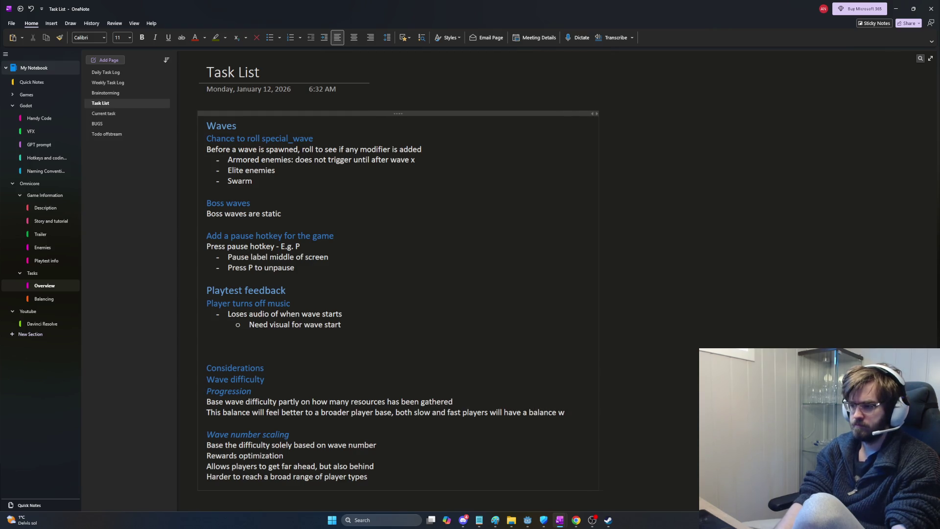
text(hich challenges them )
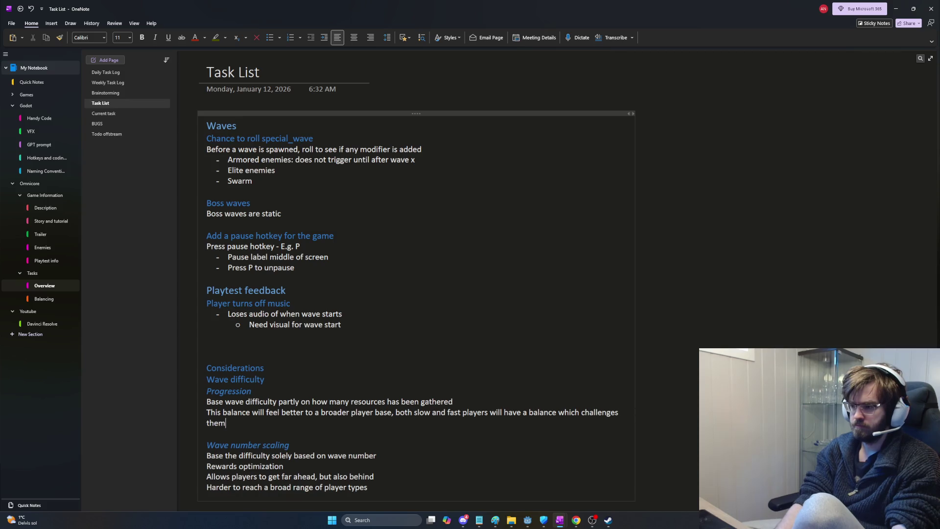
text(without being)
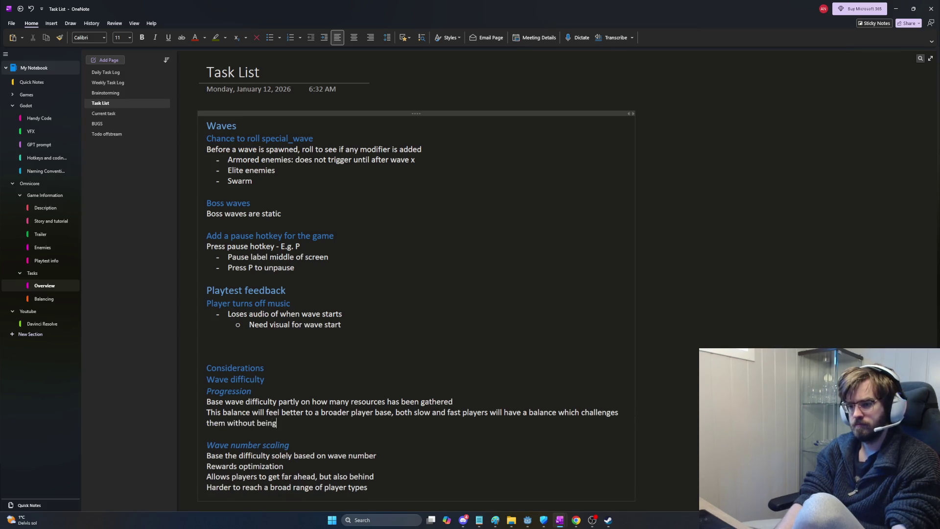
text( overwhelming)
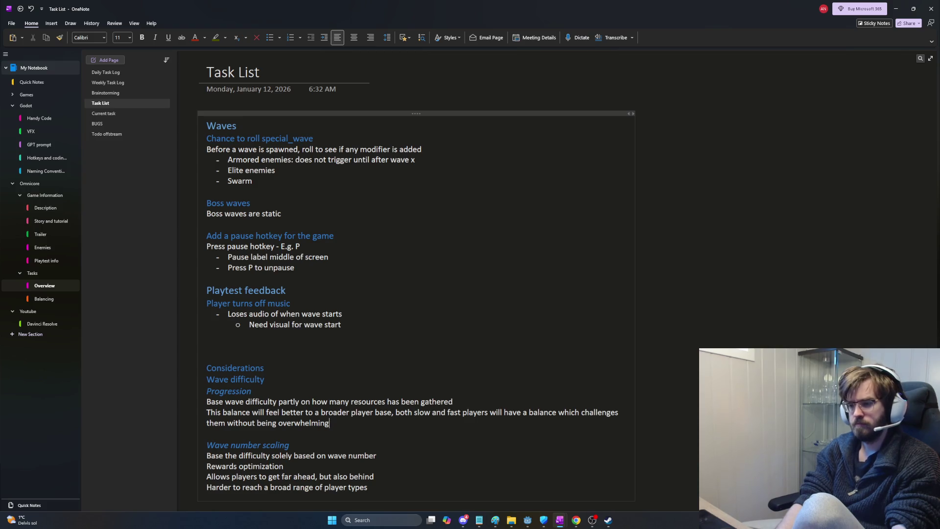
key(Return)
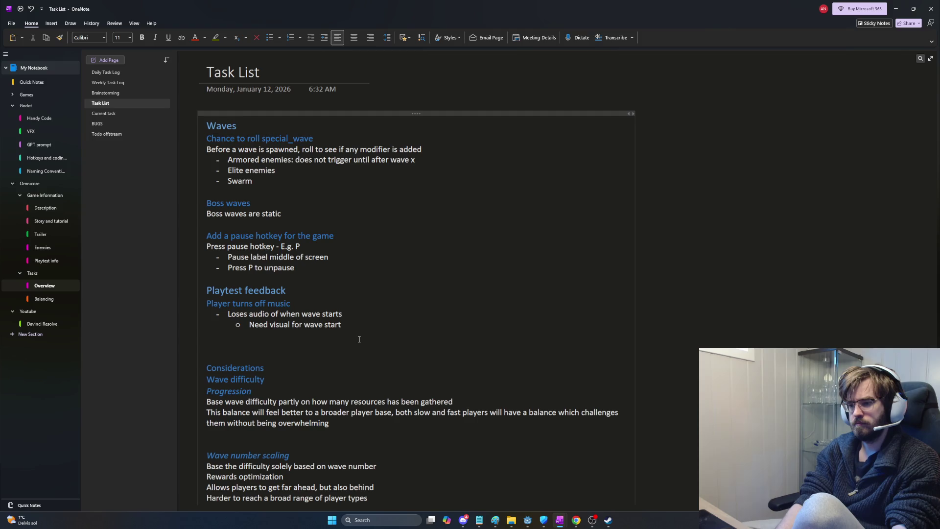
- Note that economy-optimizing players still get ahead but feel more pushback than with wave number scaling
text(Do)
key(BackSpace)
key(BackSpace)
text(Playe)
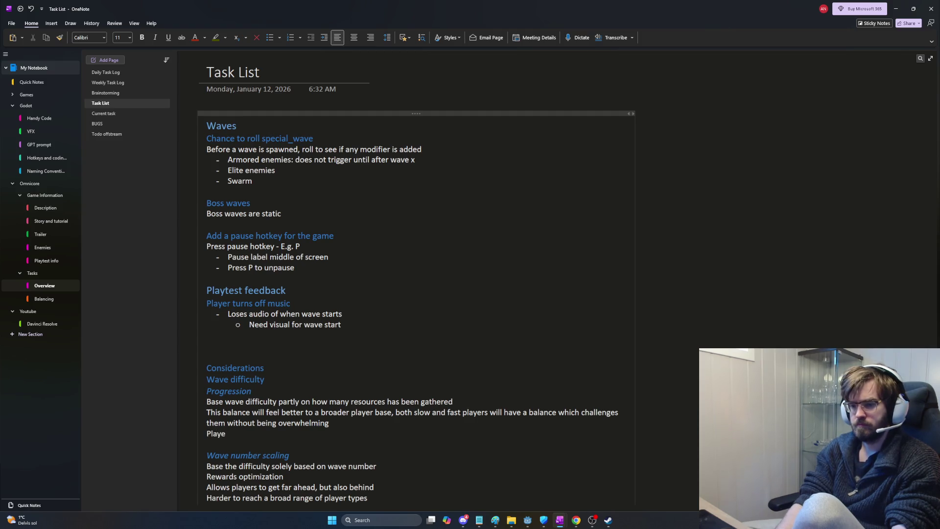
text(rs optimizingpgra)
key(BackSpace)
key(BackSpace)
key(BackSpace)
text(economy will still)
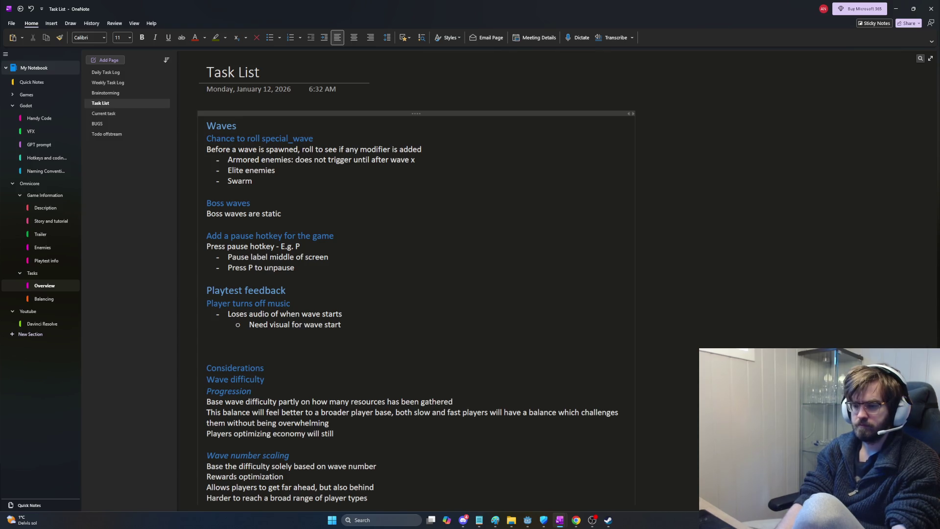
text( ge4t)
text(ahead, but will f)
text(eel more pushba)
text(ck compared to )
text(wave number sc)
text(aling)
- Make the sentence end 'pure wave number scaling' and discard the drafted follow-up line
key(Return)
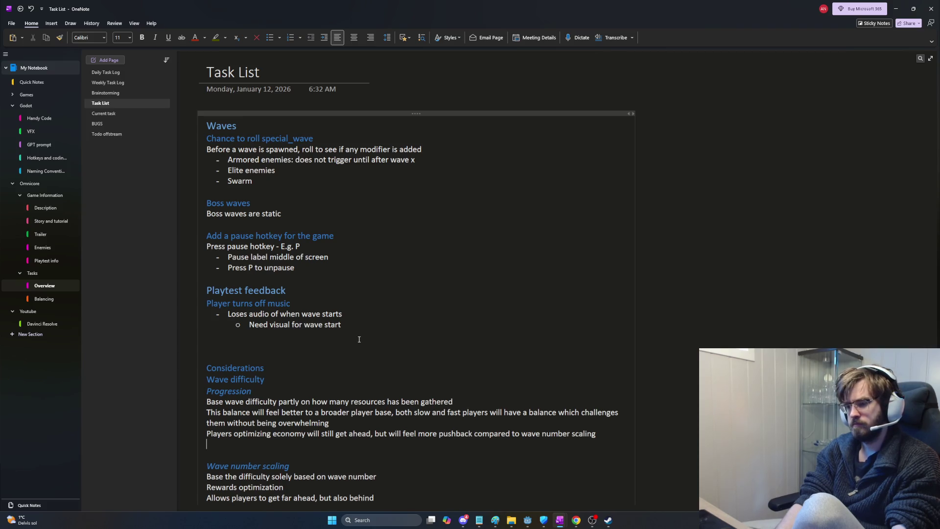
key(BackSpace)
key(BackSpace)
key(BackSpace)
text(pure wave number scaling)
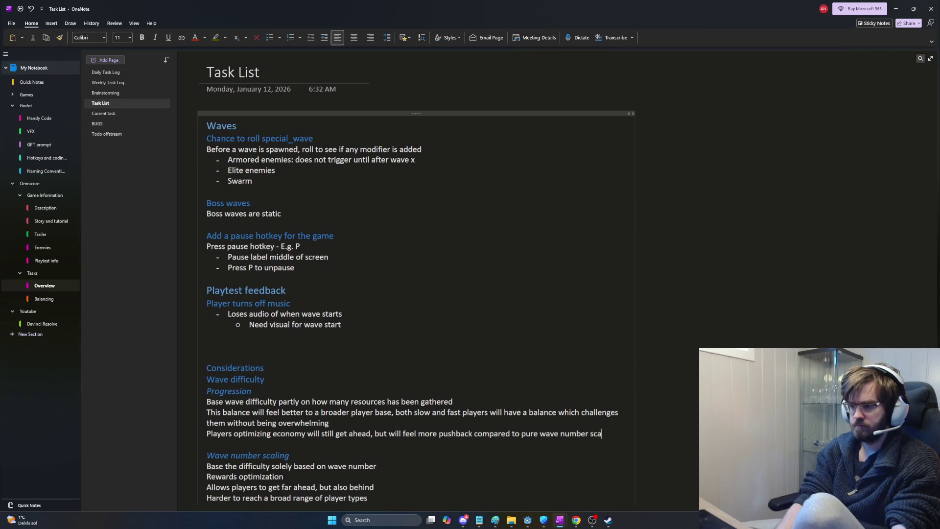
key(Return)
text(There s)
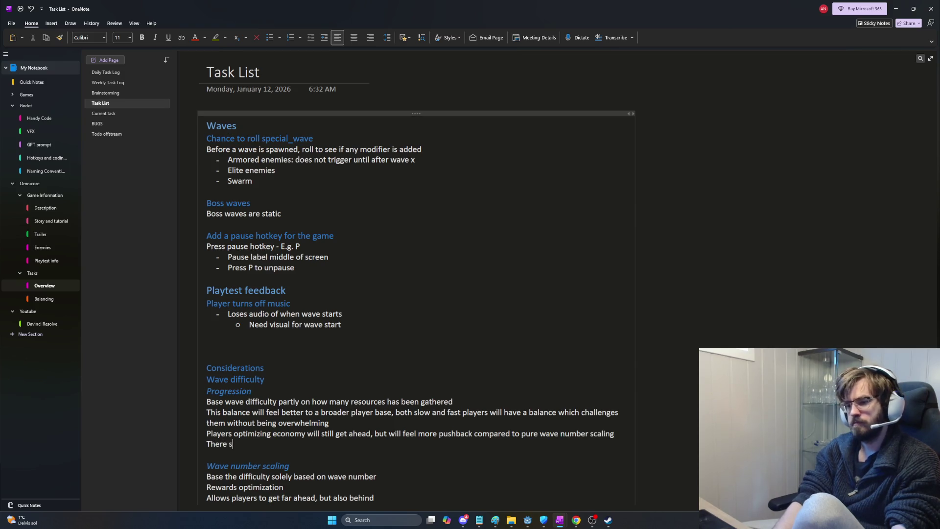
text(hould be)
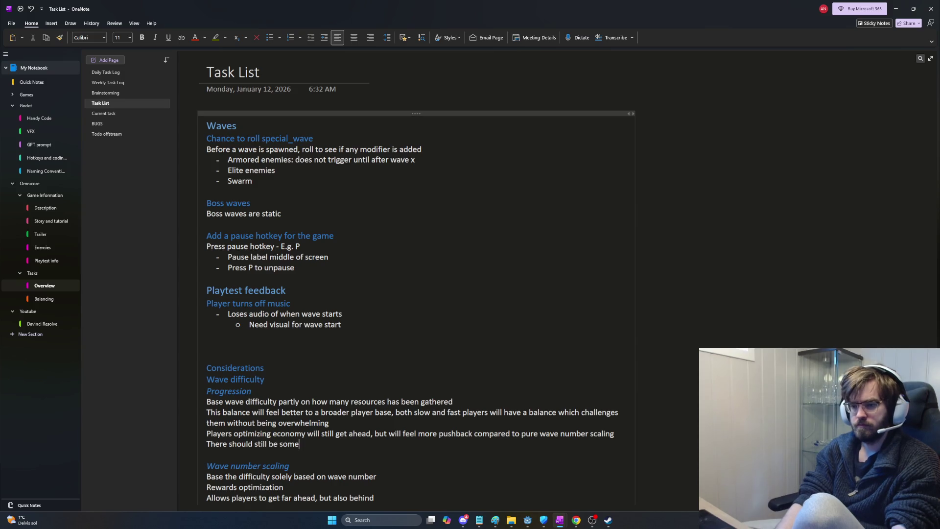
text( still be some scaling with wave number)
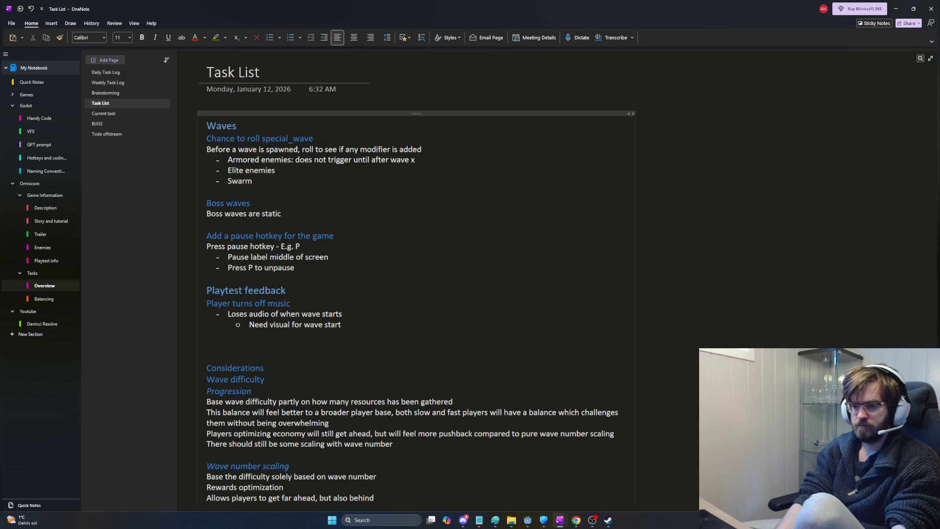
key(BackSpace)
key(BackSpace)
key(BackSpace)
text(p)
key(BackSpace)
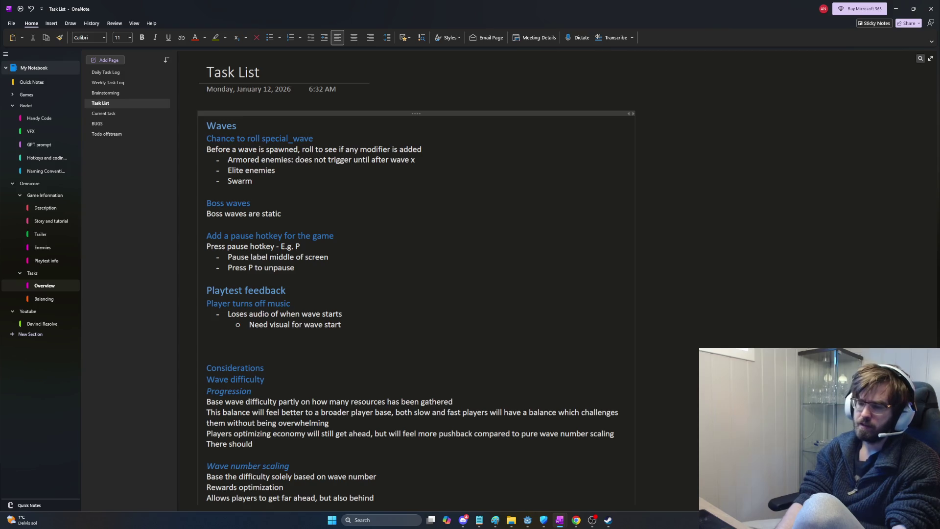
key(BackSpace)
key(BackSpace)
key(BackSpace)
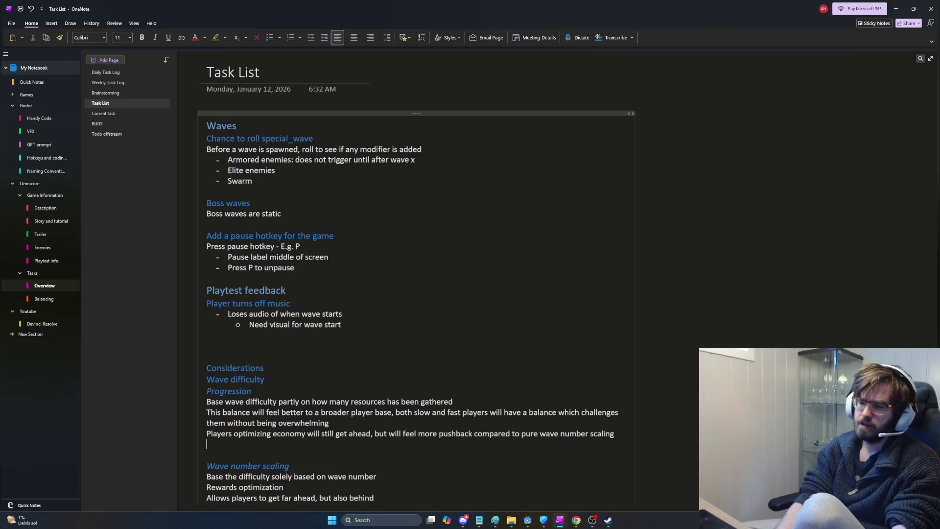
- Add the question 'How much should you scale from wave number in this case?'
key(Return)
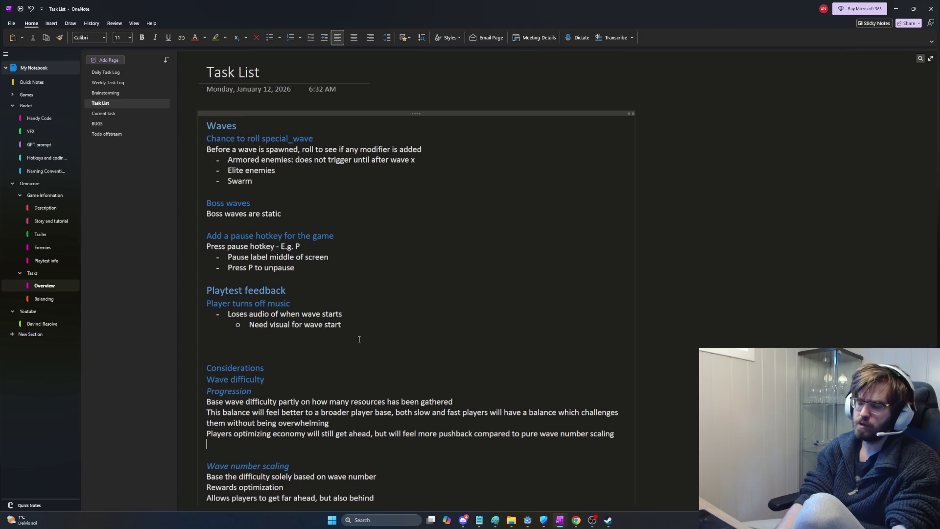
text(How much wav)
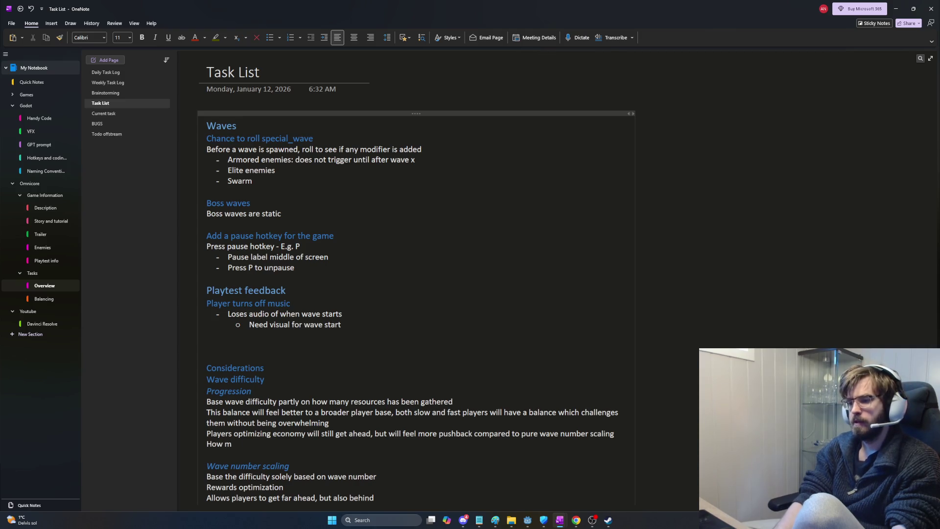
key(BackSpace)
key(BackSpace)
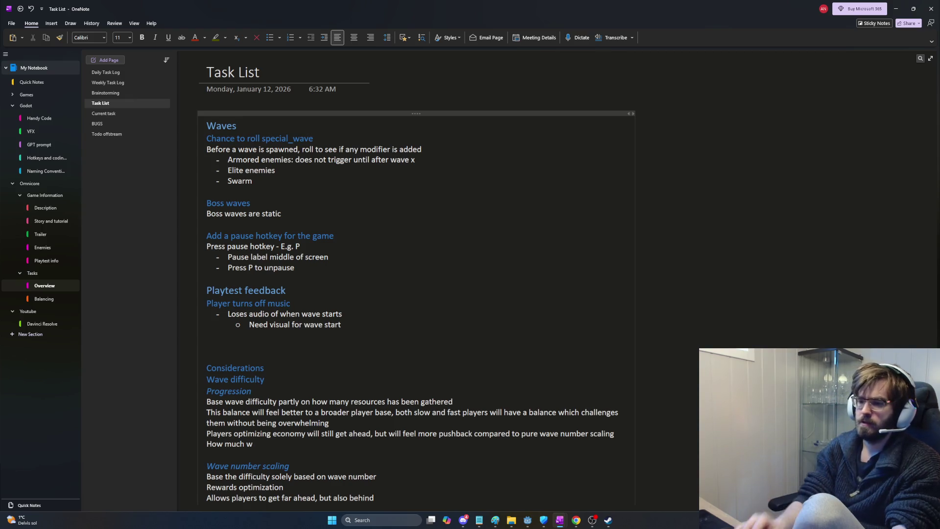
key(BackSpace)
text(should you scale from wave num)
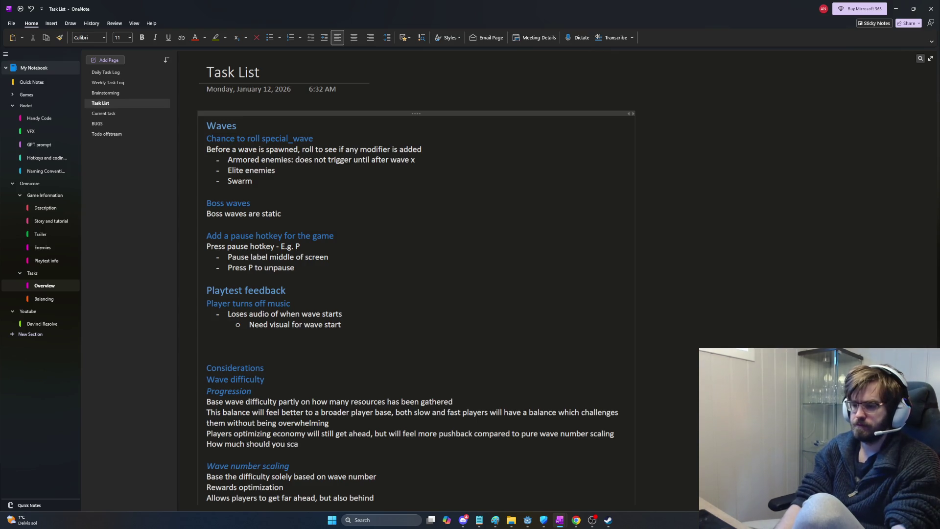
text(ber)
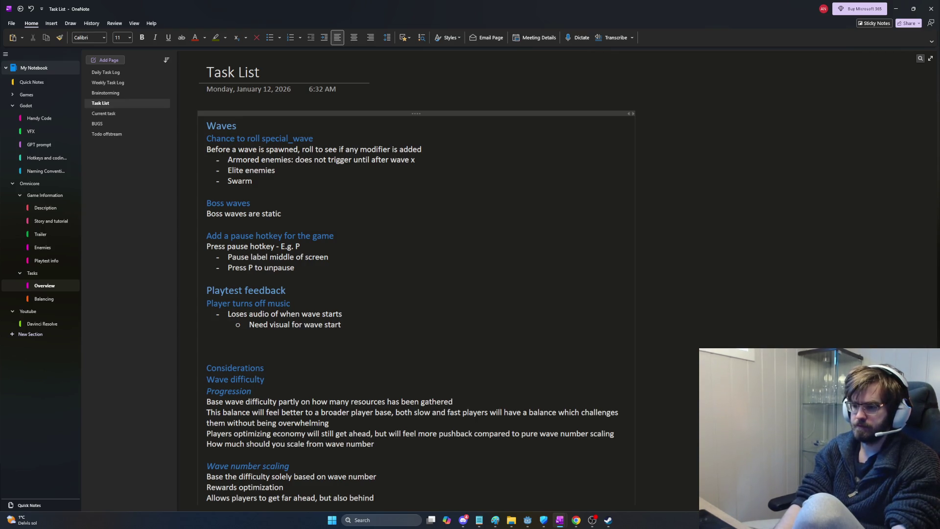
text( in this case?)
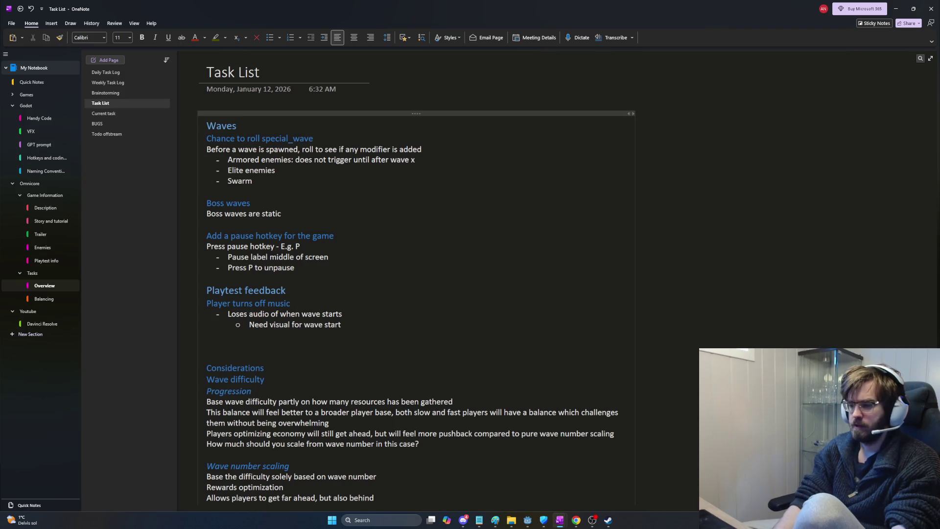
- Switch back to the Dome Keeper wiki's Technical Terms page in Chrome
scroll(538, 315, down, 5)
scroll(519, 315, up, 2)
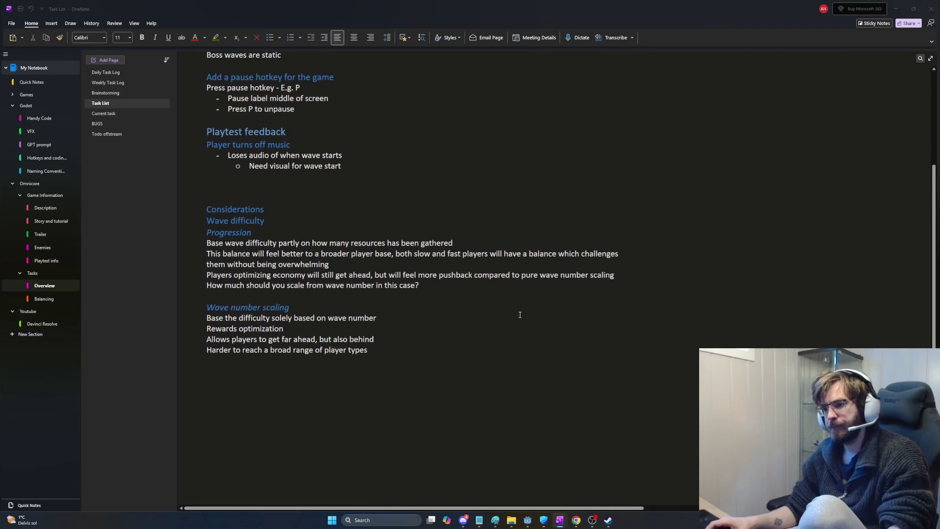
key(alt+Tab)
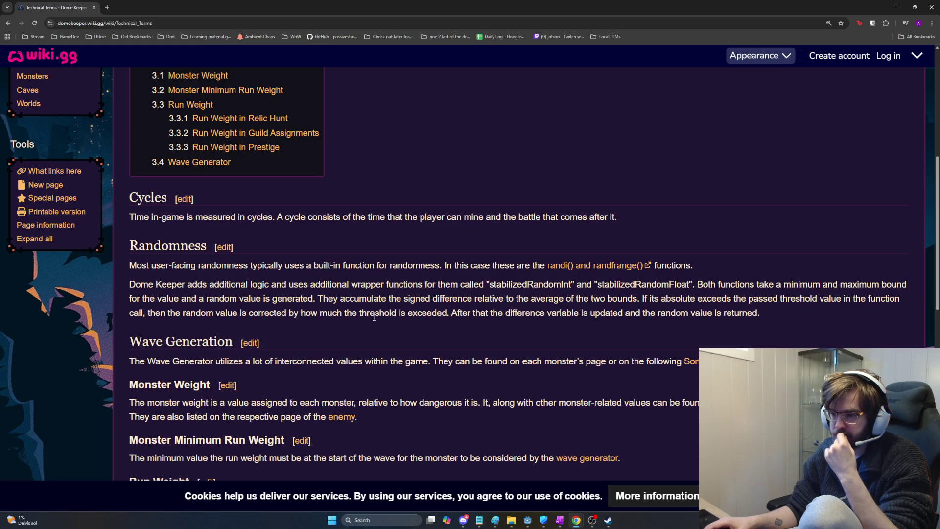
scroll(373, 318, down, 1)
scroll(373, 319, down, 2)
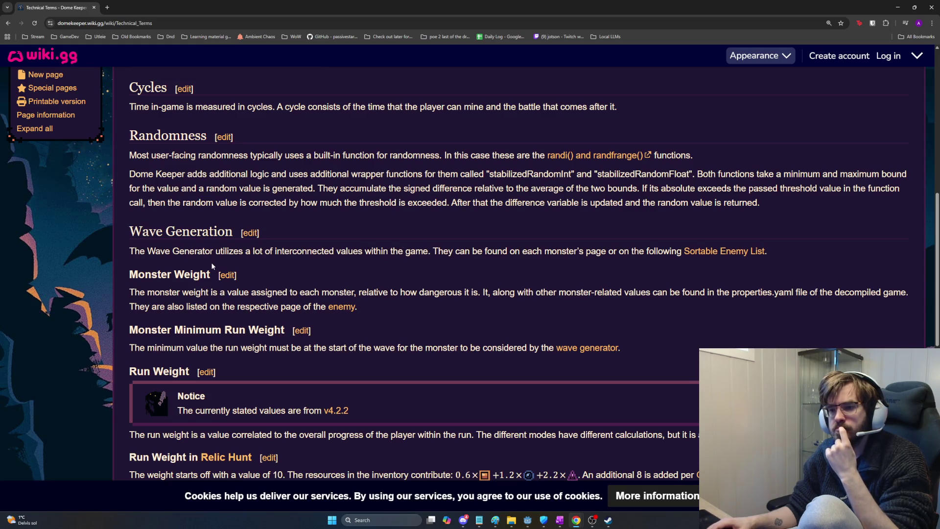
mouse_move(219, 253)
mouse_down()
mouse_move(494, 264)
mouse_move(480, 257)
mouse_move(728, 256)
mouse_move(805, 265)
mouse_up()
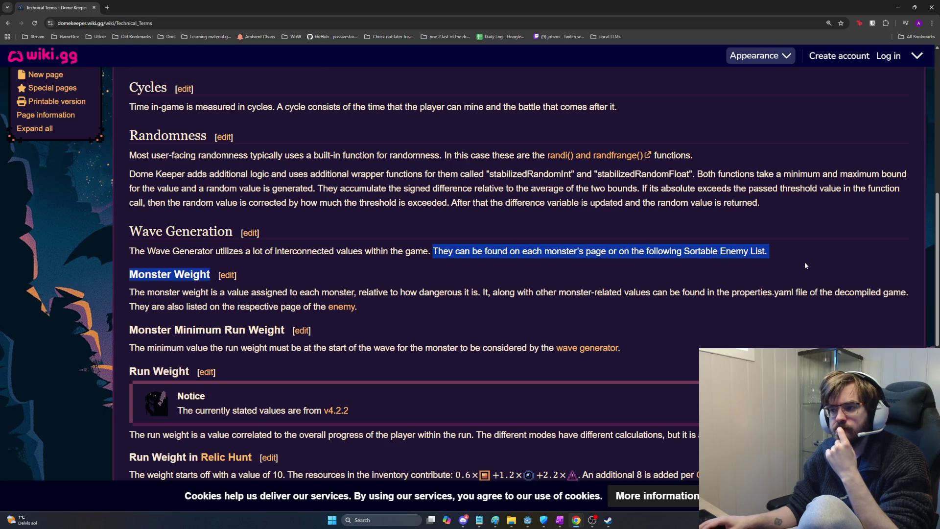
click(583, 273)
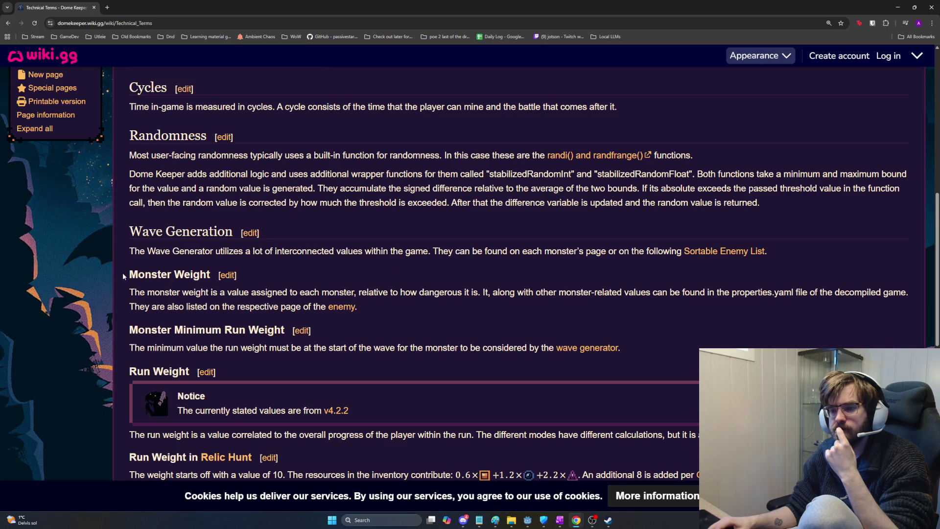
mouse_move(130, 290)
mouse_down()
mouse_move(877, 289)
mouse_move(581, 290)
mouse_move(467, 307)
mouse_up()
click(466, 306)
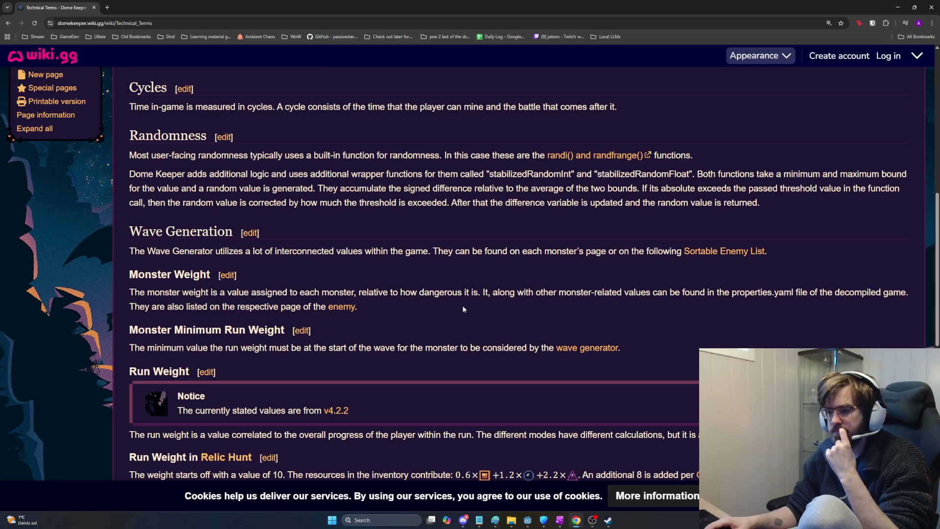
mouse_move(361, 307)
mouse_down()
mouse_move(270, 291)
mouse_move(153, 291)
mouse_move(279, 307)
mouse_move(377, 290)
mouse_up()
click(153, 291)
click(379, 291)
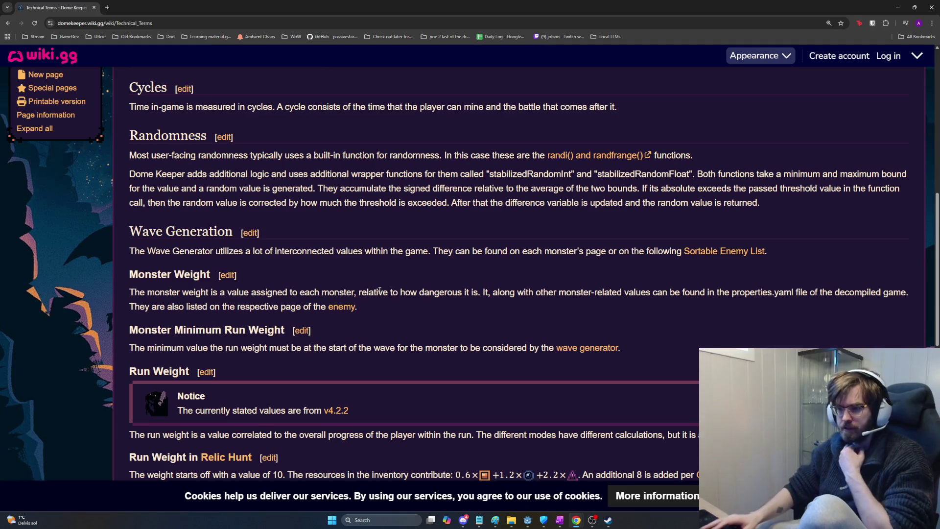
- Read the Monster Weight and Run Weight definitions, then open the 'wave generator' link in a new tab
mouse_move(357, 307)
mouse_down()
mouse_move(129, 274)
mouse_move(394, 293)
mouse_move(404, 303)
mouse_up()
click(130, 274)
click(403, 304)
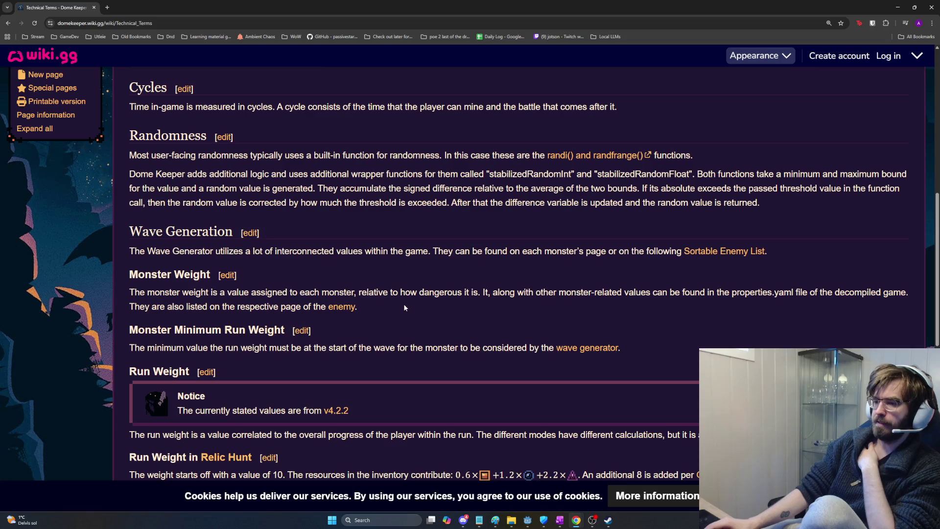
mouse_move(148, 348)
mouse_down()
mouse_move(476, 355)
mouse_move(554, 348)
mouse_move(235, 357)
mouse_move(194, 346)
mouse_up()
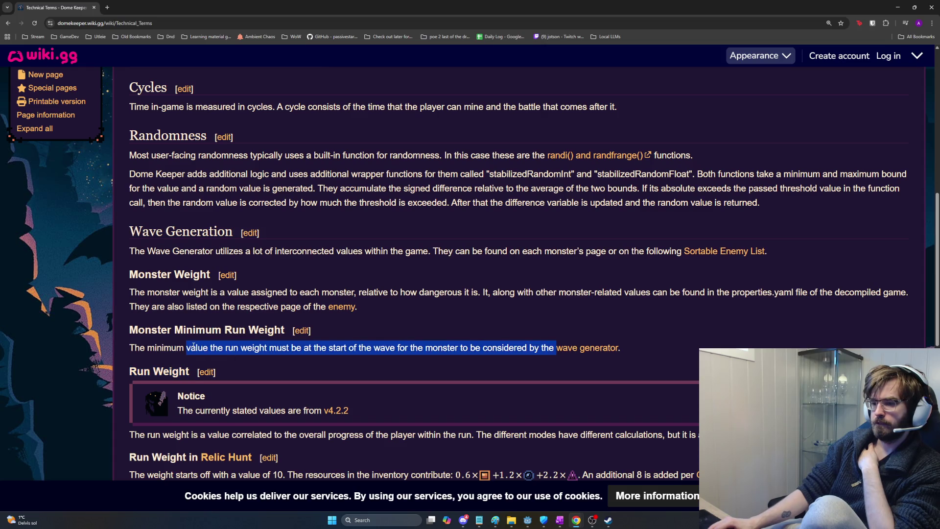
scroll(205, 350, down, 2)
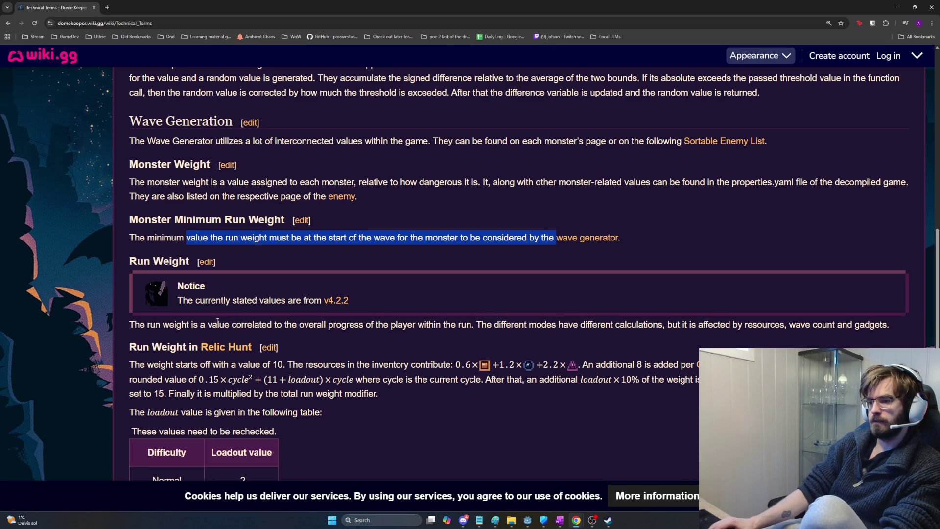
drag(182, 325, 889, 326)
click(479, 325)
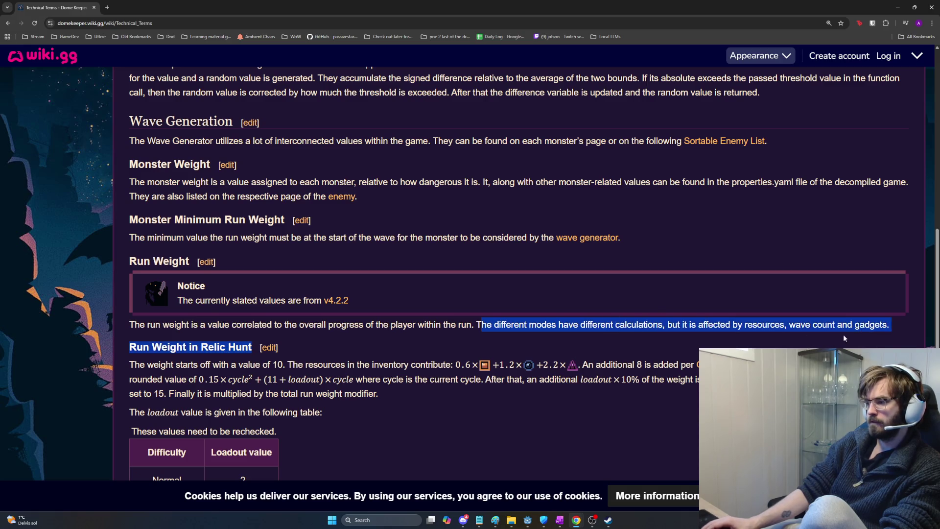
click(887, 326)
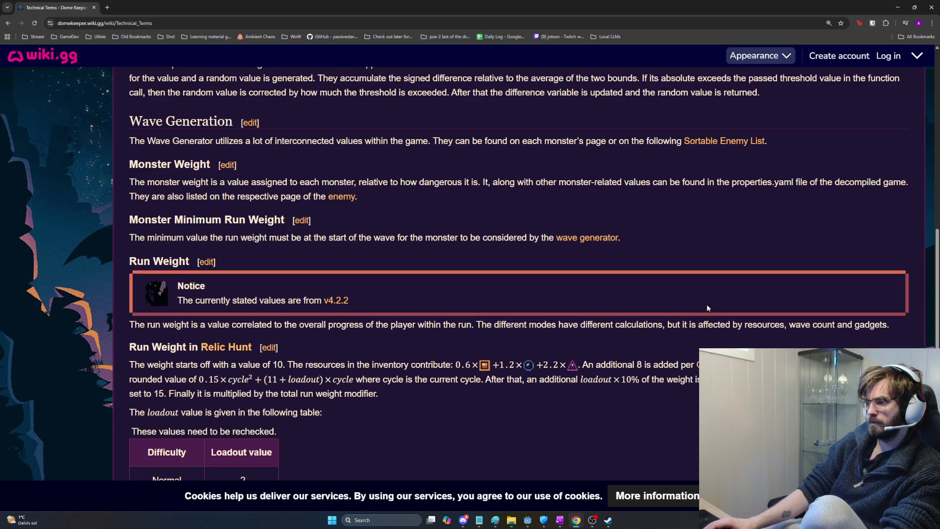
mouse_move(889, 326)
mouse_down()
mouse_move(693, 326)
mouse_move(755, 326)
mouse_move(738, 326)
mouse_up()
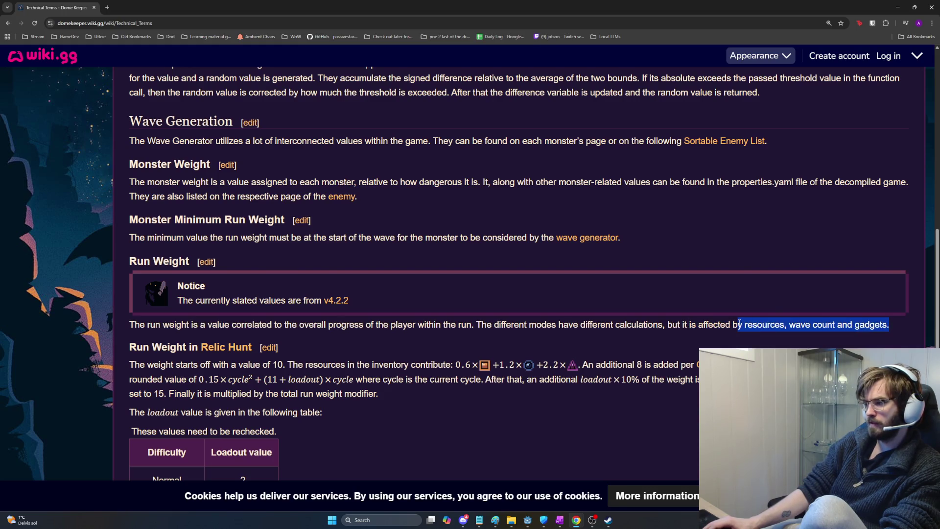
click(737, 326)
middle_click(601, 238)
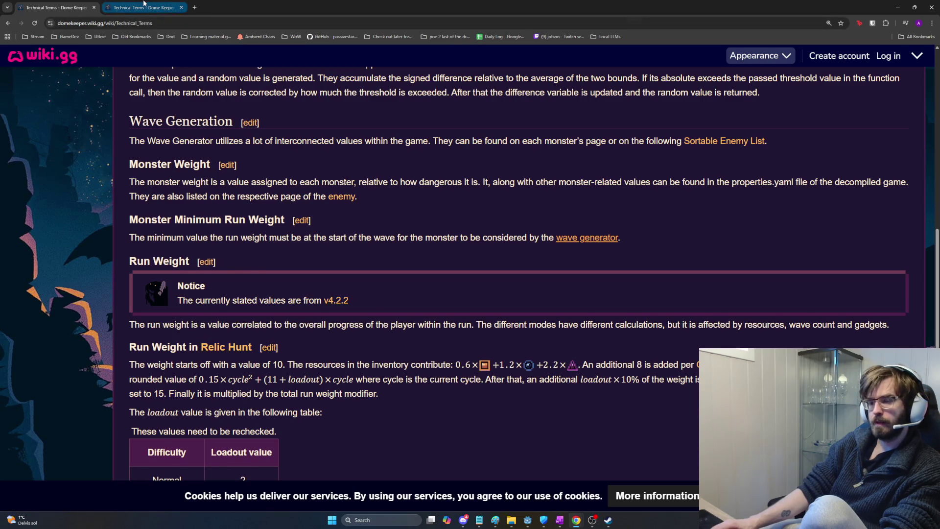
key(ctrl+Tab)
scroll(337, 184, up, 2)
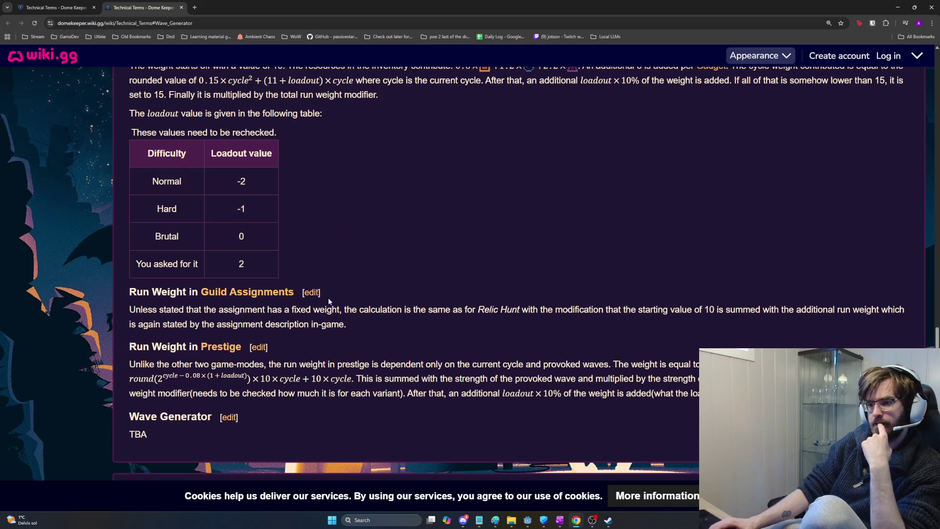
triple_click(405, 330)
click(407, 327)
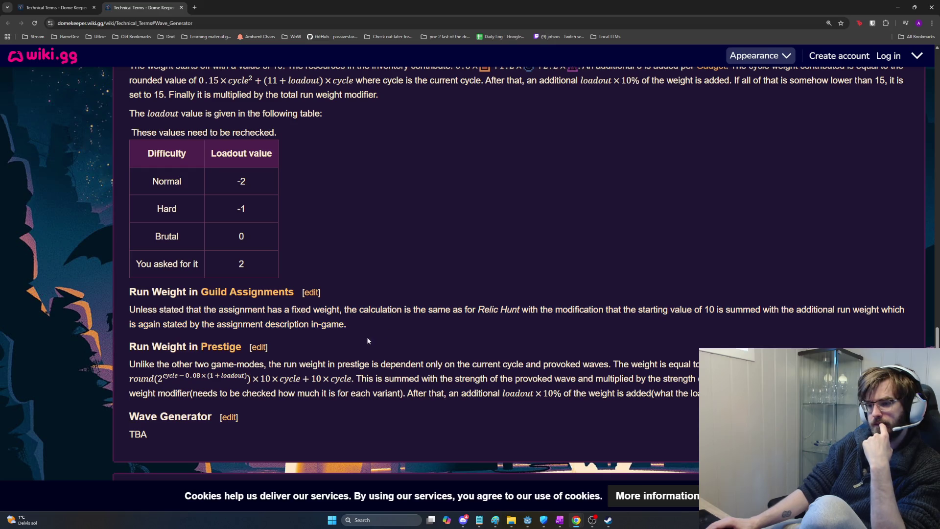
scroll(357, 343, up, 2)
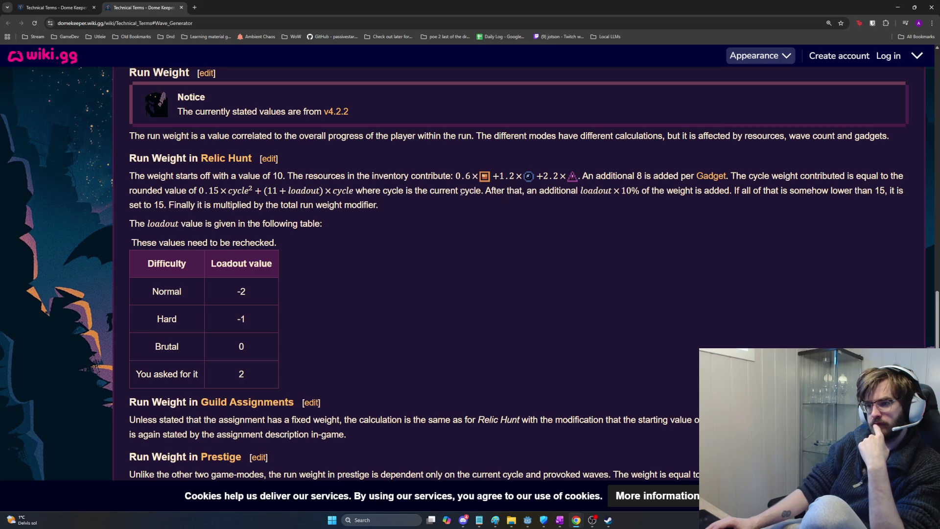
mouse_move(456, 177)
mouse_down()
mouse_move(521, 186)
mouse_move(584, 176)
mouse_move(456, 176)
mouse_up()
click(584, 175)
click(456, 176)
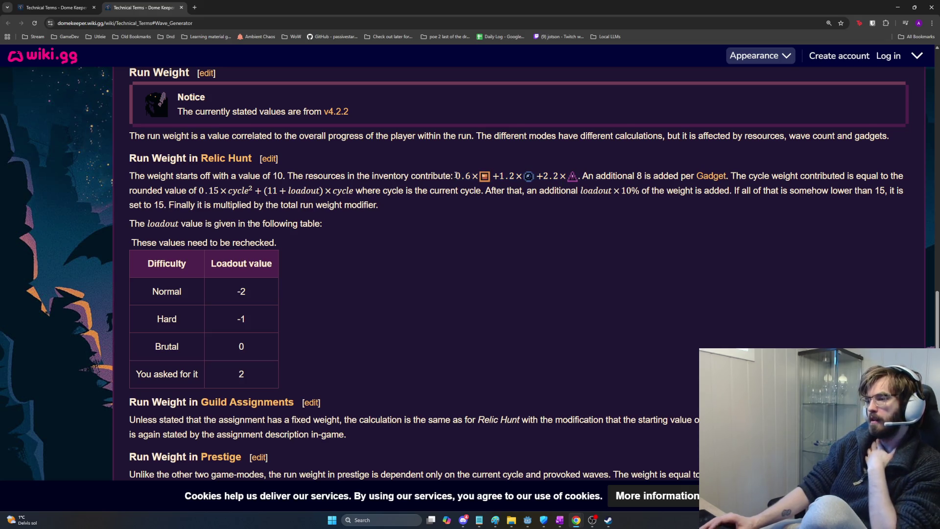
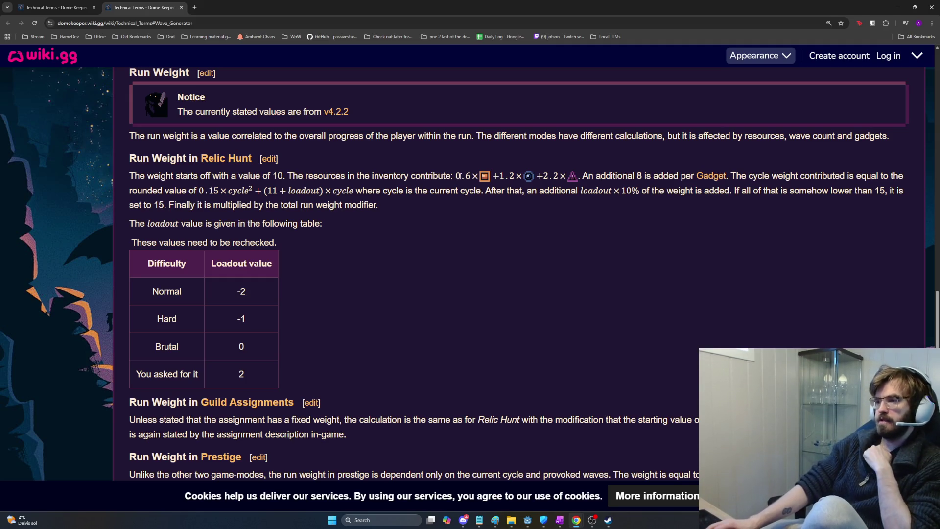
- Highlight the Relic Hunt resource formula on the wiki, then return to OneNote's Task List page
drag(456, 176, 570, 176)
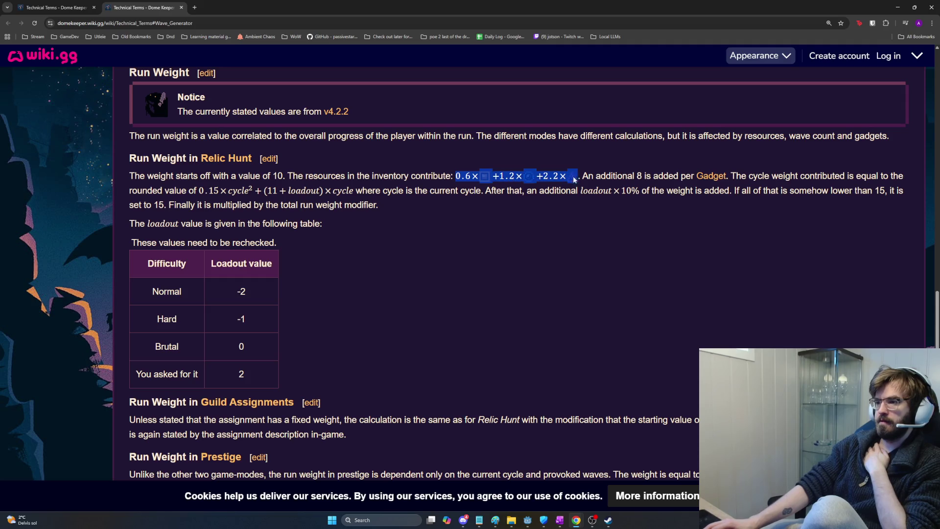
click(580, 175)
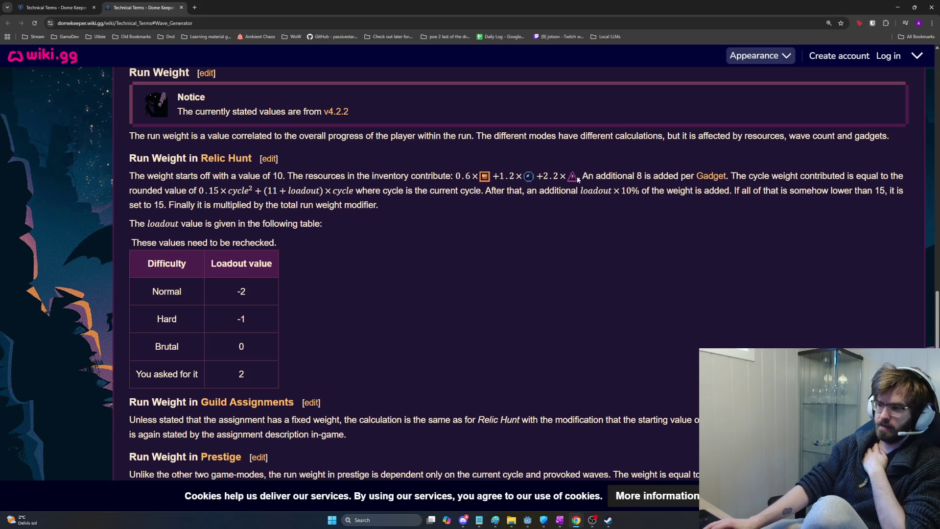
drag(579, 176, 452, 177)
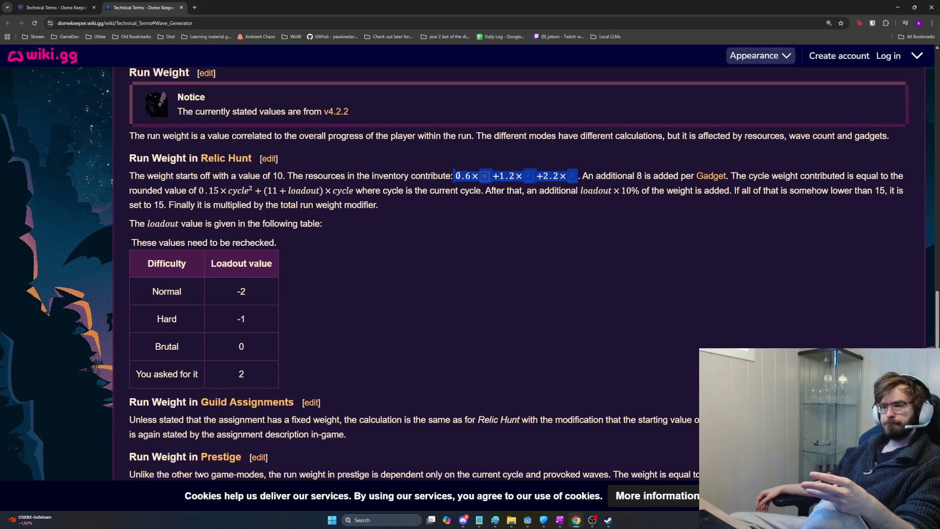
key(alt+Tab)
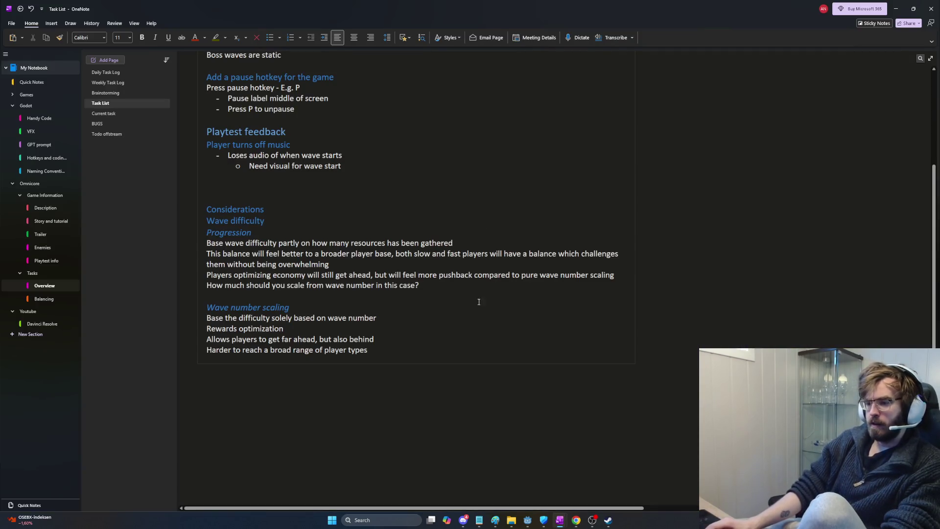
- Add an RNG heading below the wave scaling notes with the 'there was nothing I could do' sentence
click(430, 351)
key(Return)
key(Return)
text(RNG)
key(Return)
text(W)
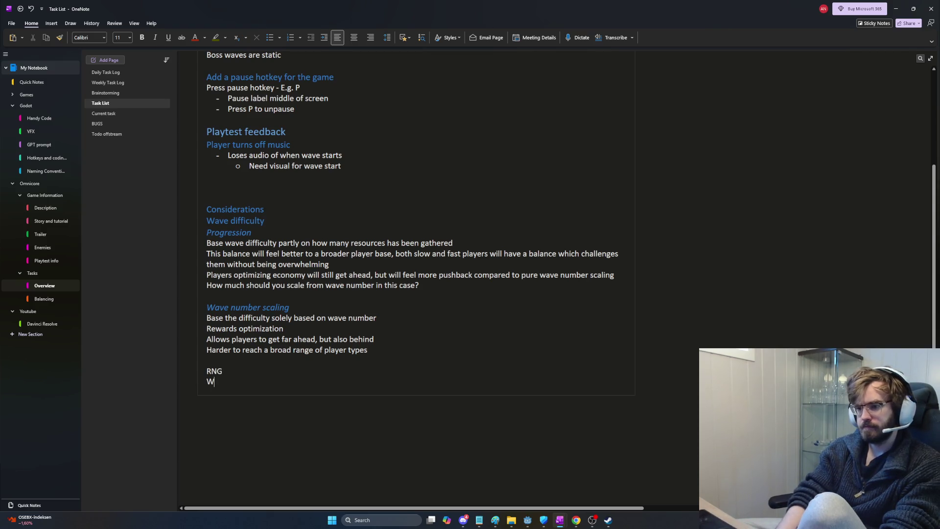
key(BackSpace)
text(With b)
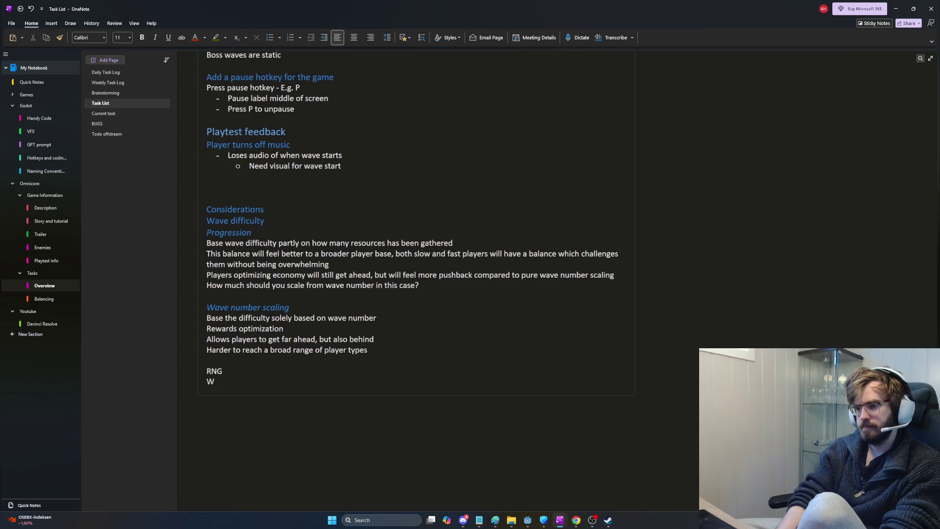
text(ad RNG you )
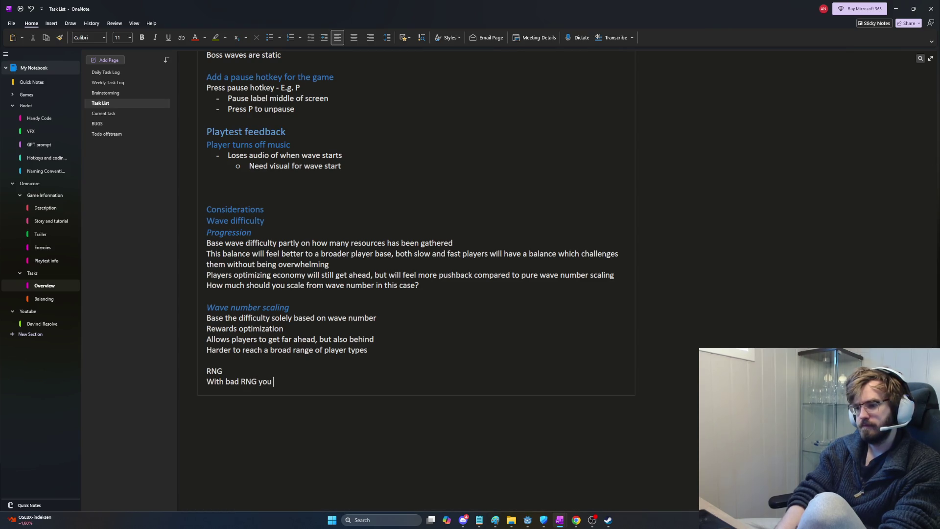
text(might end up feel)
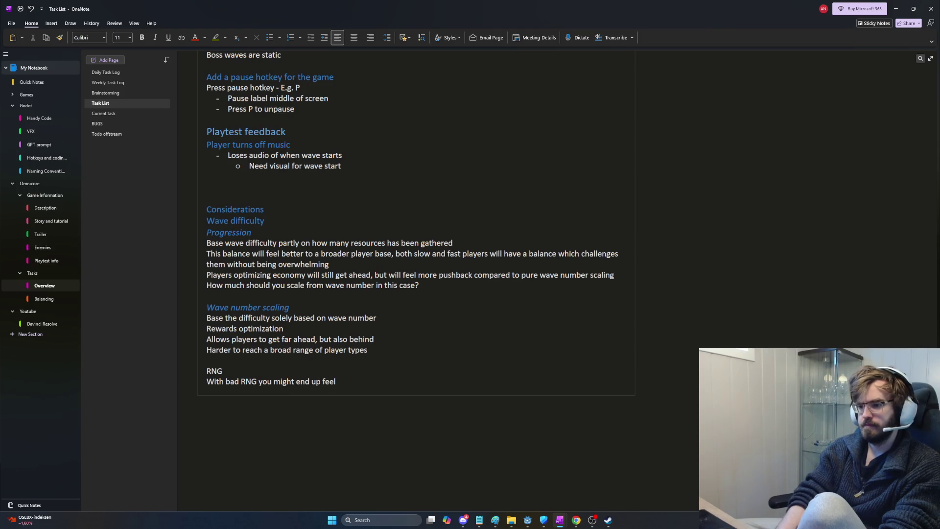
text(ing like 'there was no)
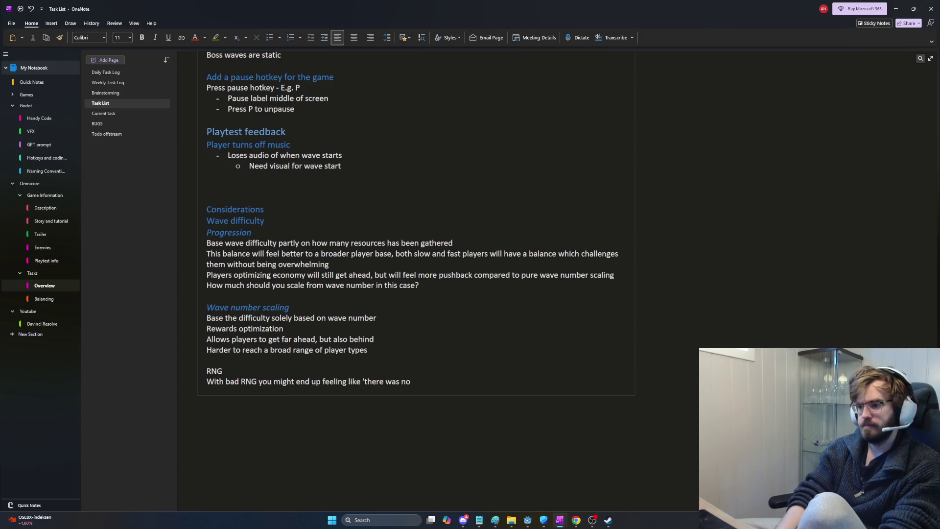
text(thing I could do, )
text(I had bad RNG*)
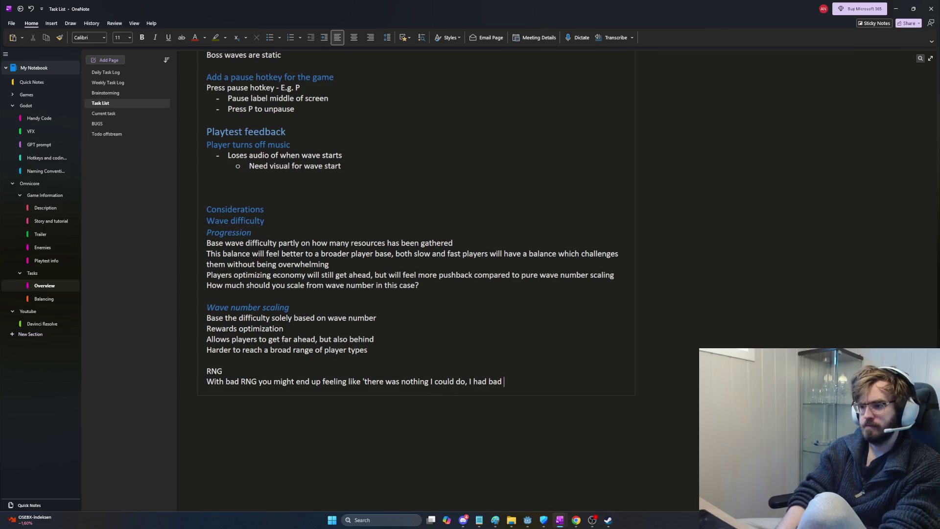
key(BackSpace)
text(')
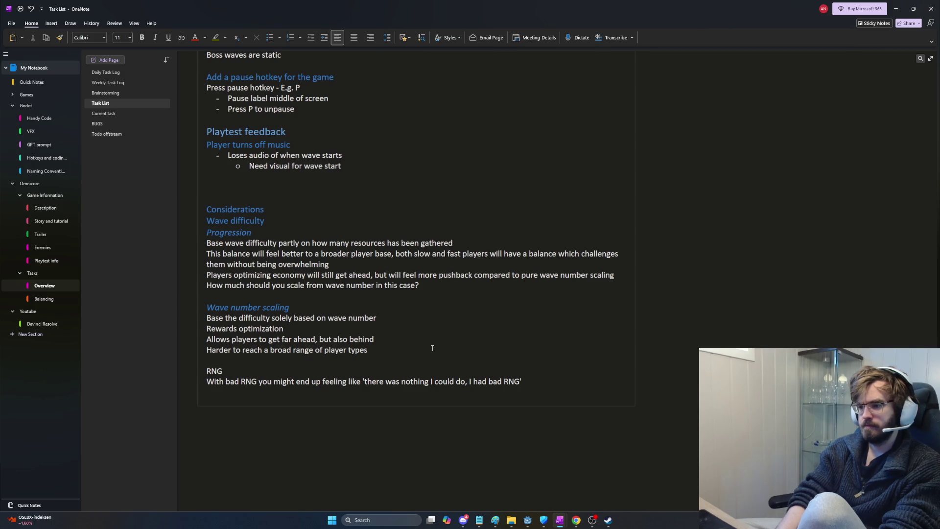
- Note it depends on resource-gathering consistency, and good RNG can snowball and trivialize the game
text(, especially if)
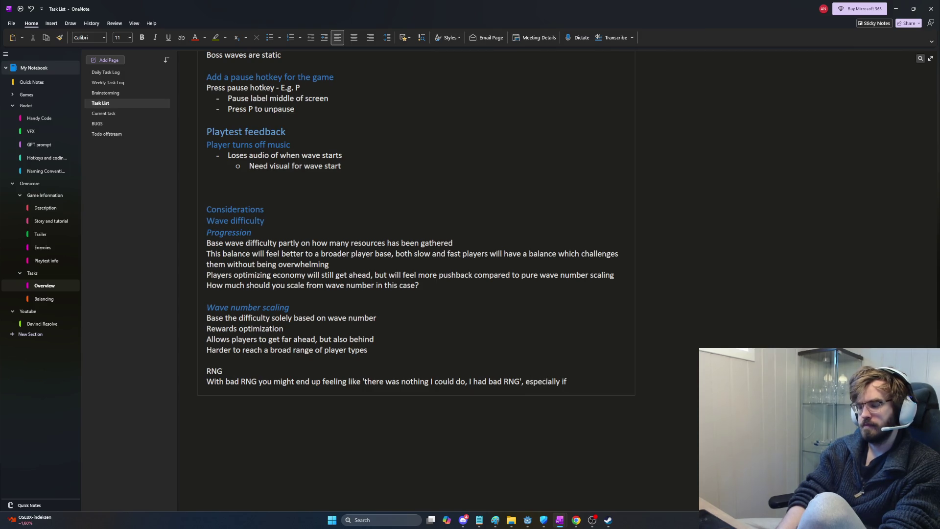
key(BackSpace)
key(BackSpace)
key(BackSpace)
key(BackSpace)
key(BackSpace)
text(depending on how)
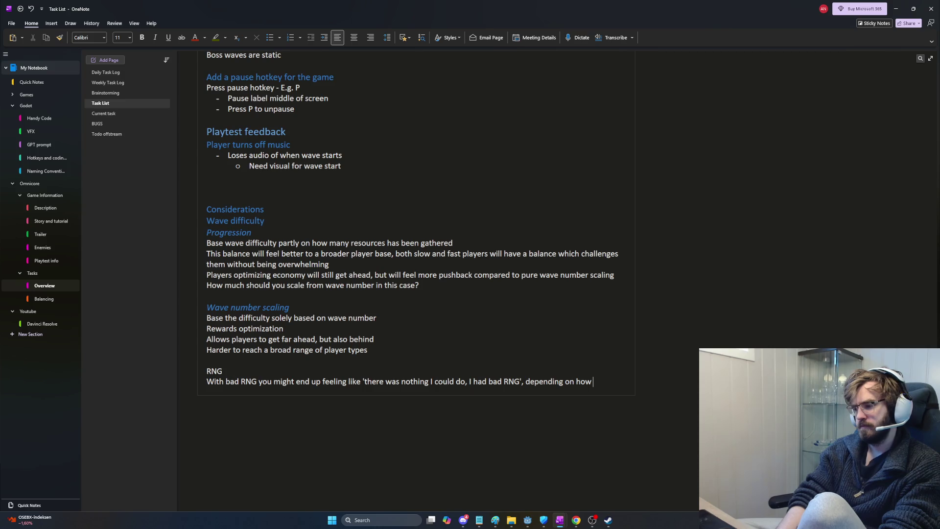
text(consiste)
text(source gathewrin)
key(BackSpace)
key(BackSpace)
key(BackSpace)
text(ring is and feels)
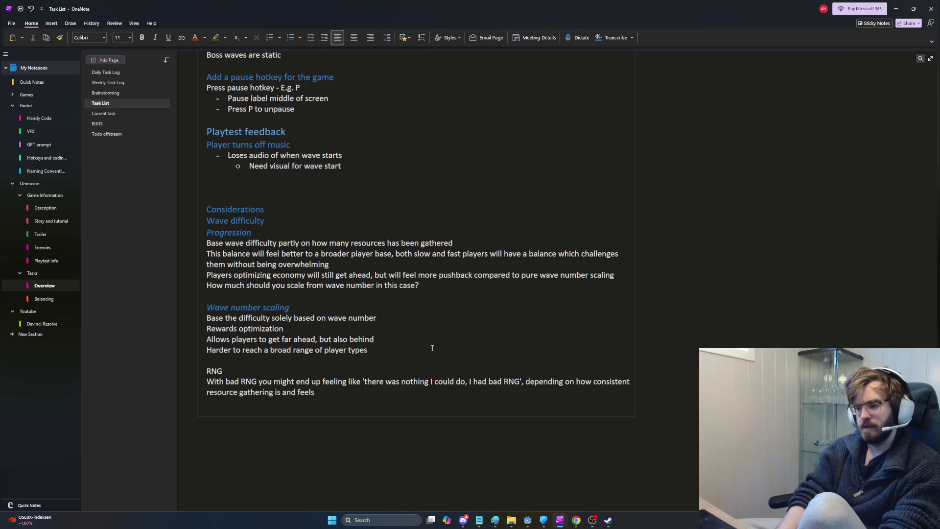
text(ith good R)
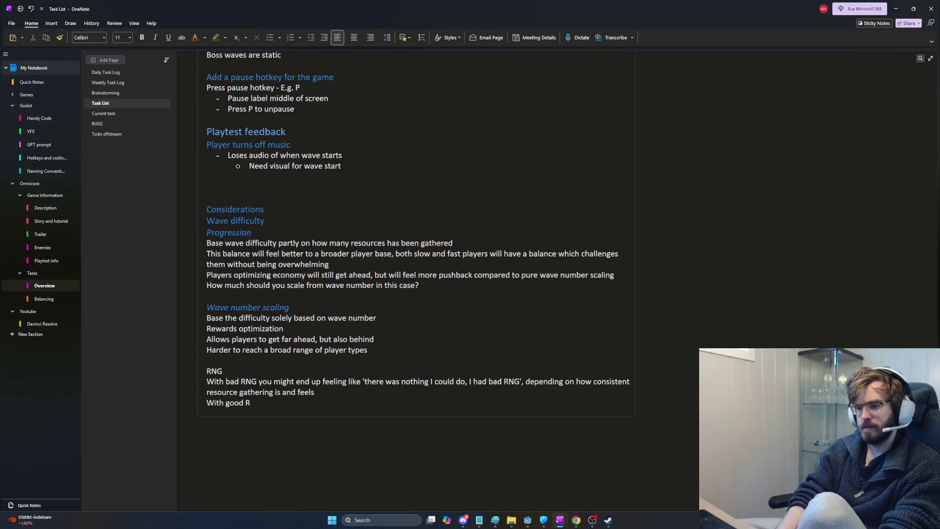
text(NG you might get ahewaead of the curve, snowball, and r)
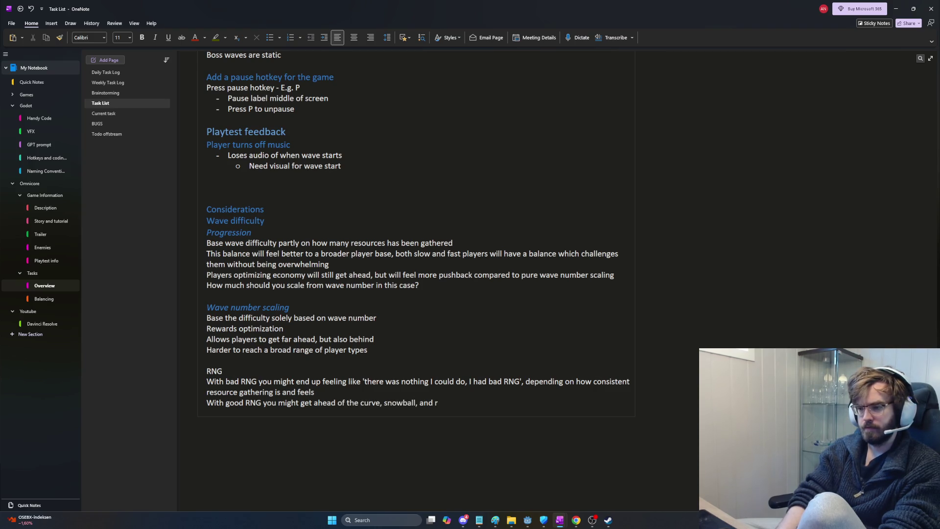
text(vialize the game if )
text(balancing is notright)
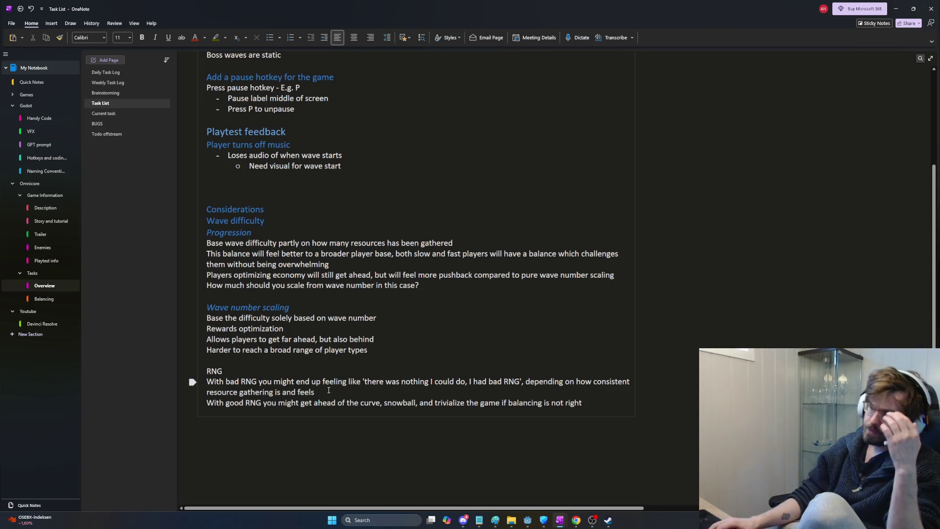
- Select and review the Wave number scaling heading and the good-RNG line
drag(290, 307, 205, 309)
click(229, 319)
mouse_move(301, 306)
mouse_down()
mouse_move(296, 319)
mouse_move(302, 305)
mouse_up()
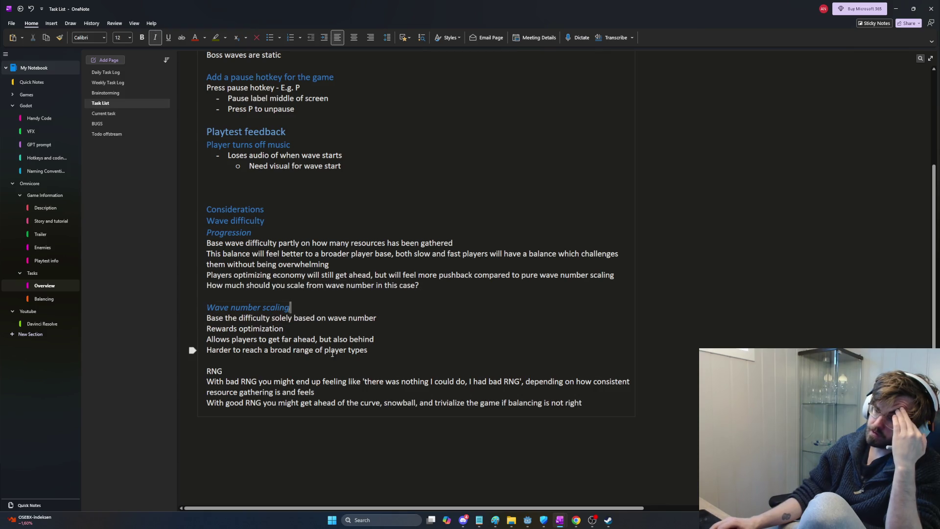
mouse_move(207, 402)
mouse_down()
mouse_move(583, 404)
mouse_move(204, 383)
mouse_up()
click(586, 407)
click(363, 392)
- Insert an RNG label with a blank line below the Progression question line
click(469, 282)
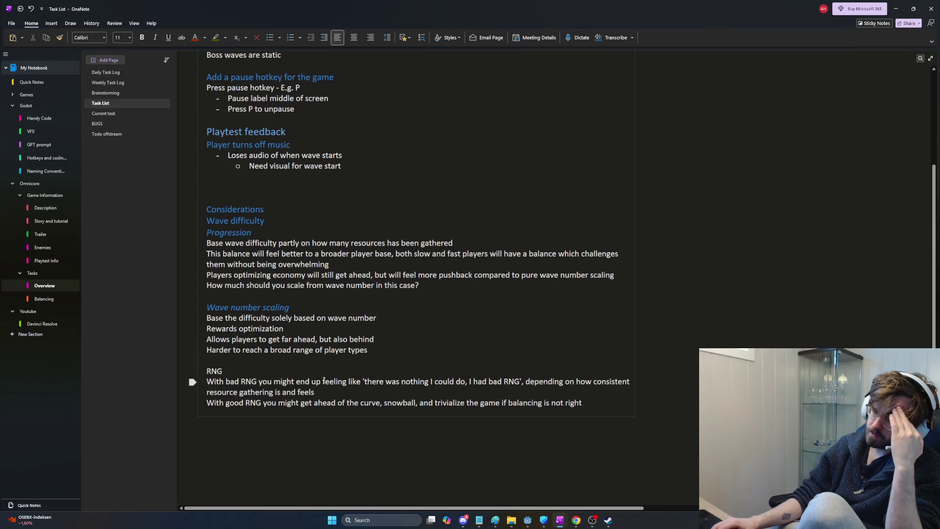
key(Return)
key(Return)
text(RNG)
key(Return)
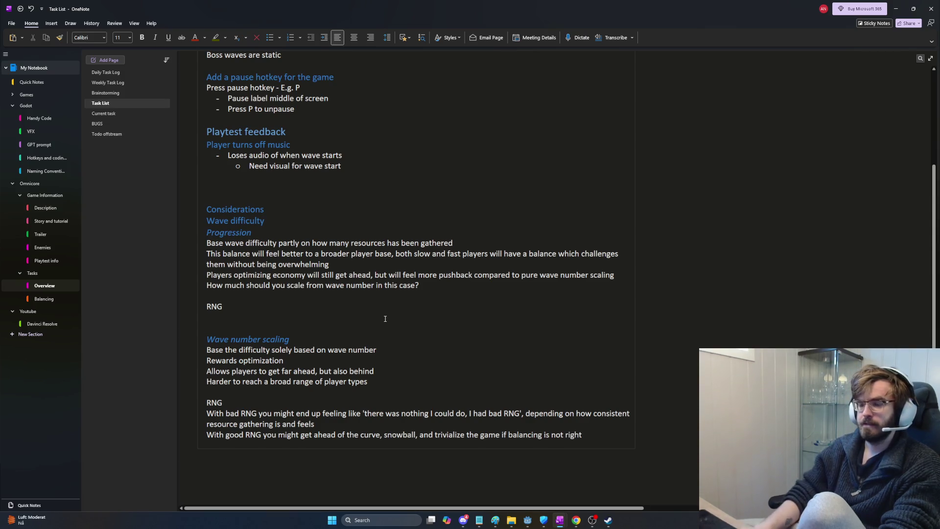
- Add an Optimization heading below the RNG block
key(Return)
key(Return)
text(Optimize)
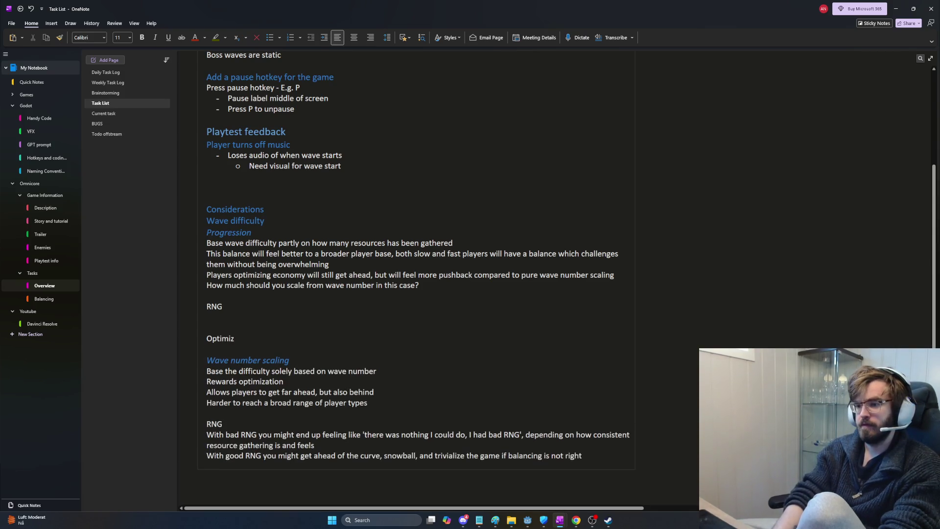
key(BackSpace)
text(ation)
key(Return)
text(Optimiz)
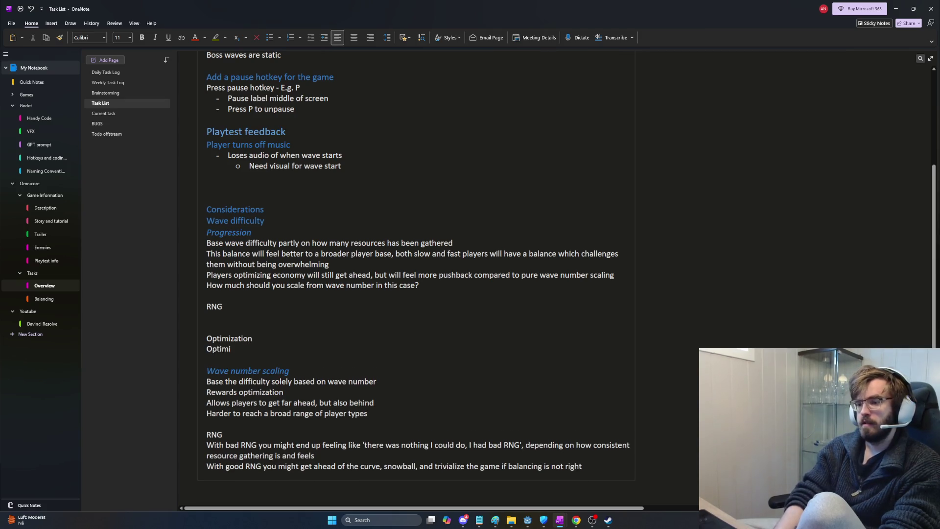
text(ation)
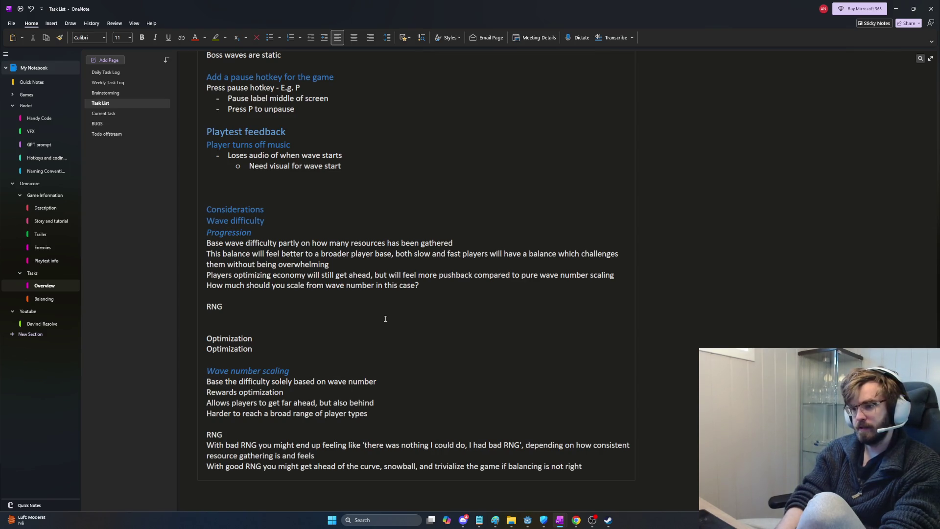
- Write that bad RNG punishes less, and snowballing players face faster-rising difficulty that still challenges them
text(Players will not be punished as hard by bad NR)
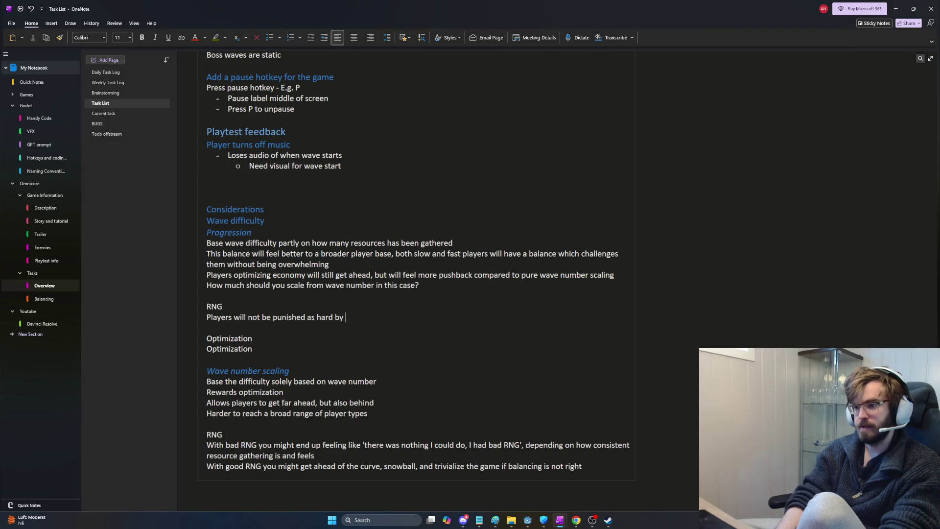
key(BackSpace)
key(BackSpace)
text(RNG, and)
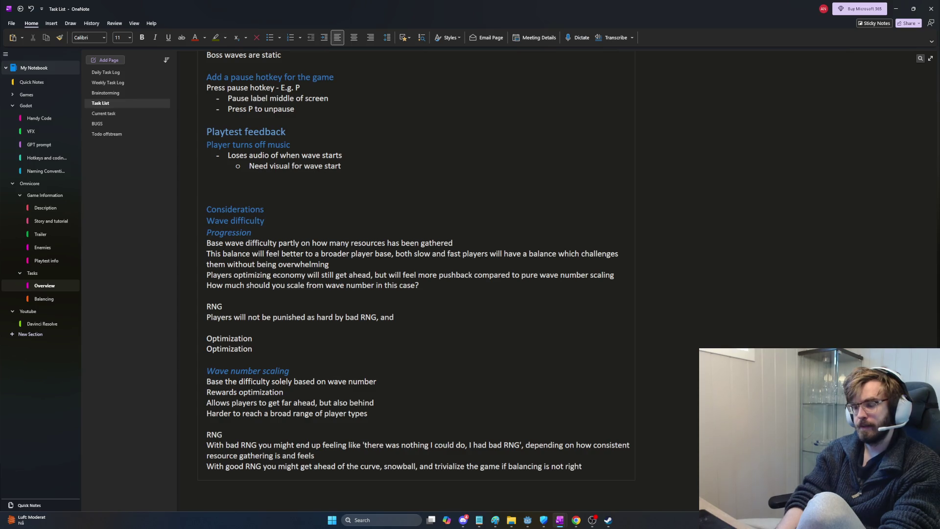
text( if a play)
key(BackSpace)
key(BackSpace)
key(BackSpace)
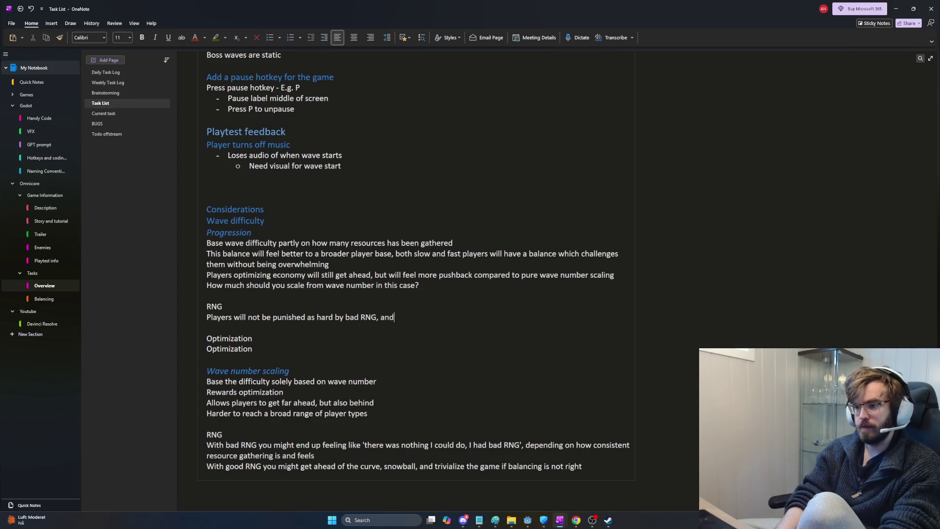
key(Return)
text(layer )
text(snowball)
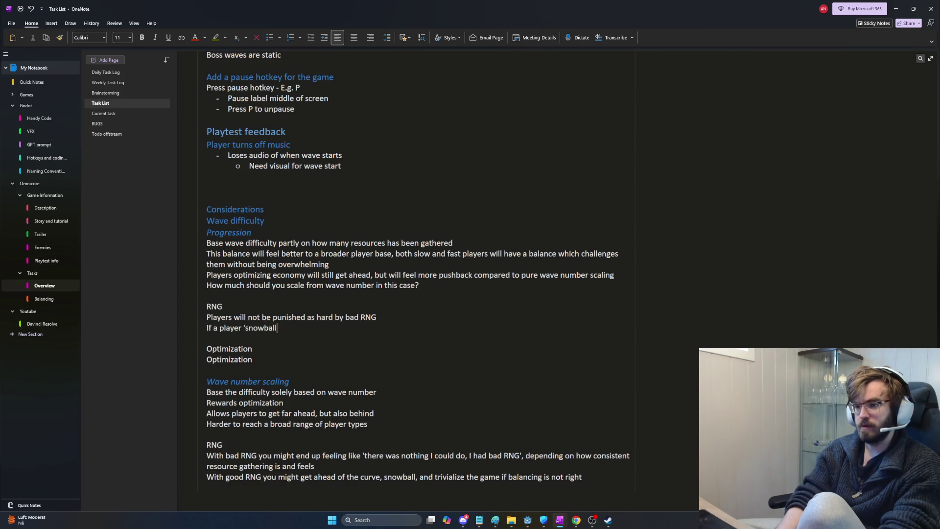
text(econ)
text(y from good RNG, the difficulty will )
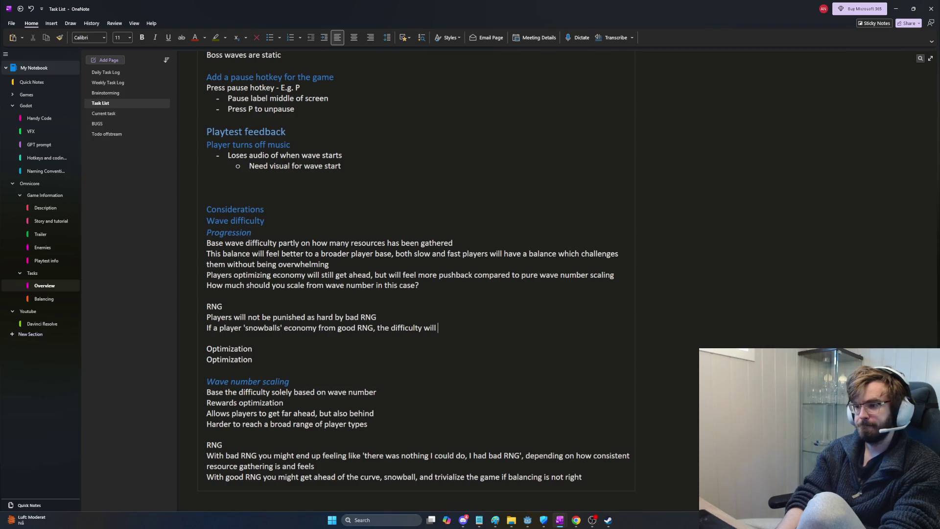
text(raise fast)
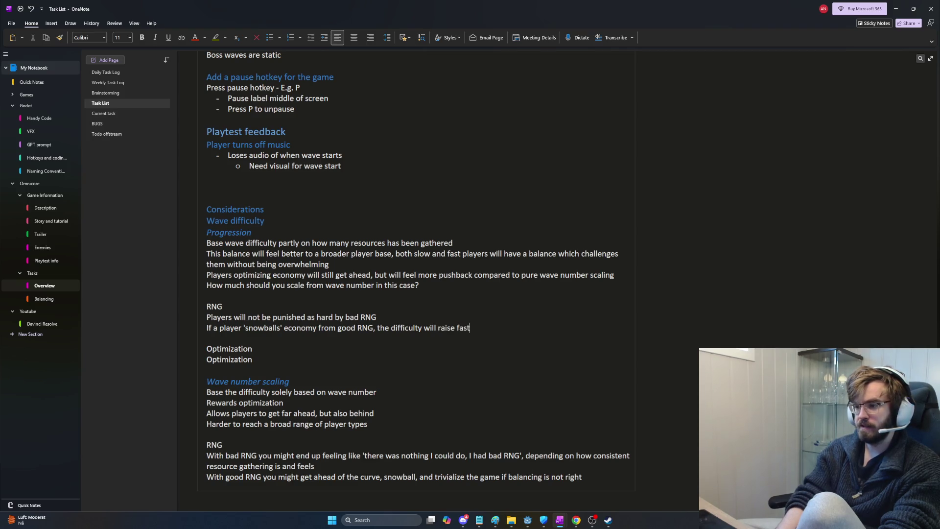
text(g)
text(still )
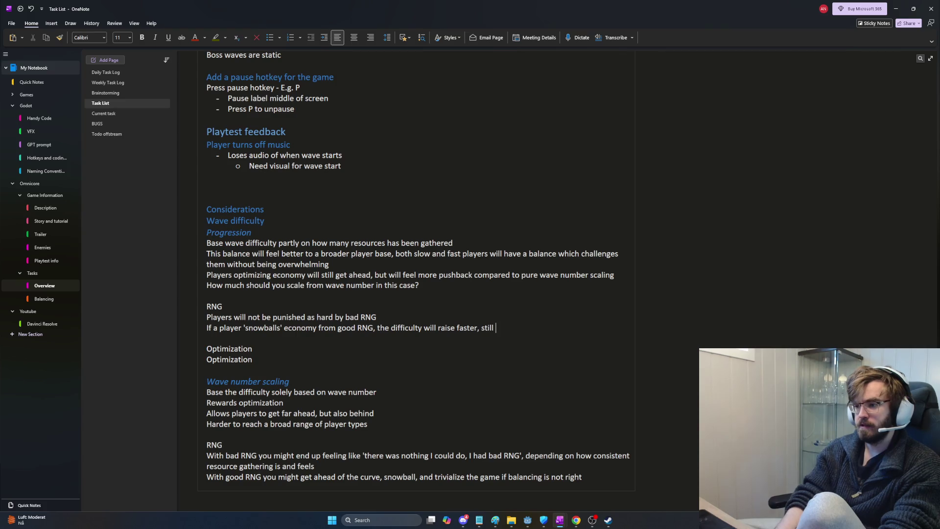
text(giving them a)
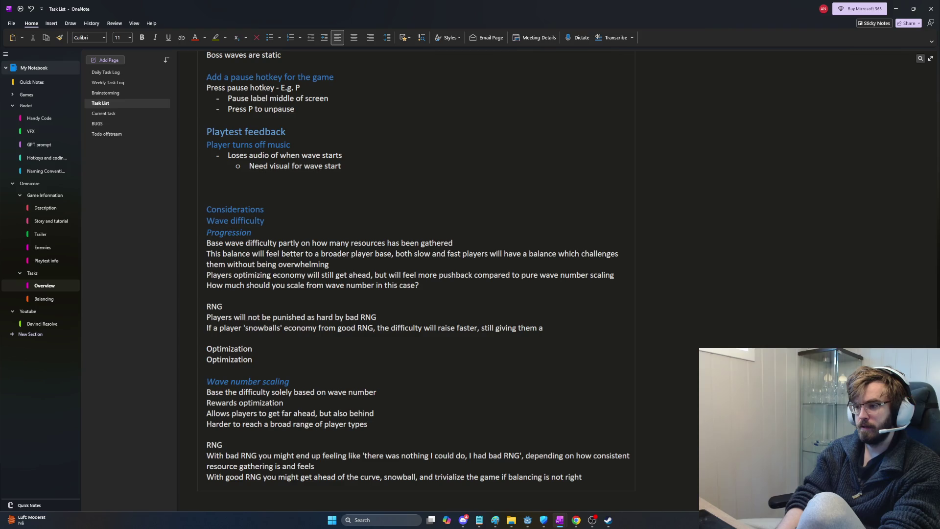
text( challenge)
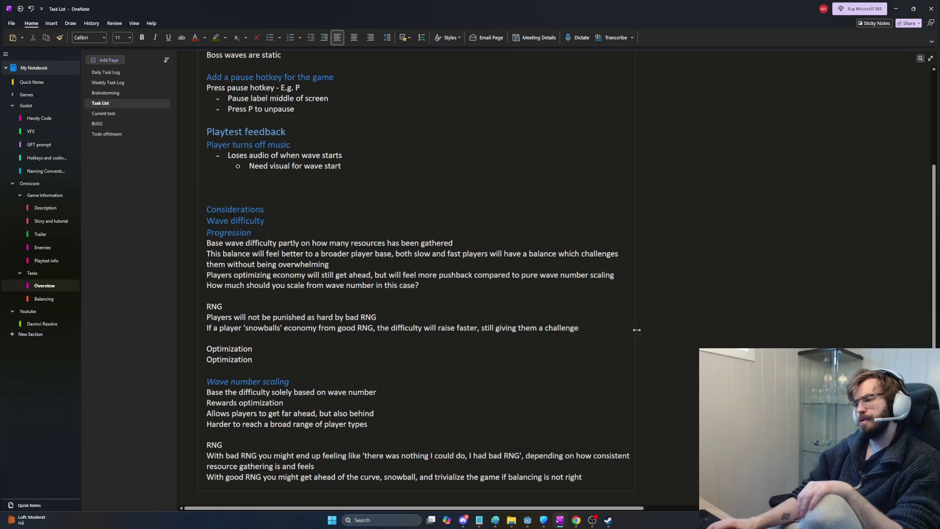
mouse_move(579, 327)
mouse_down()
mouse_move(210, 316)
mouse_move(208, 305)
mouse_up()
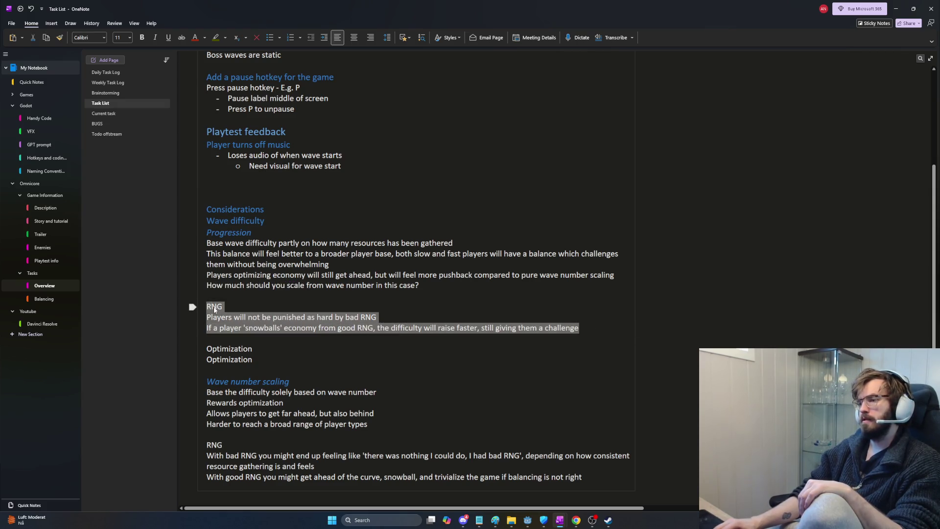
- Write 'Optimization can end up being' followed by 'don't deliver the resources before the wave'
drag(207, 244, 512, 309)
click(496, 312)
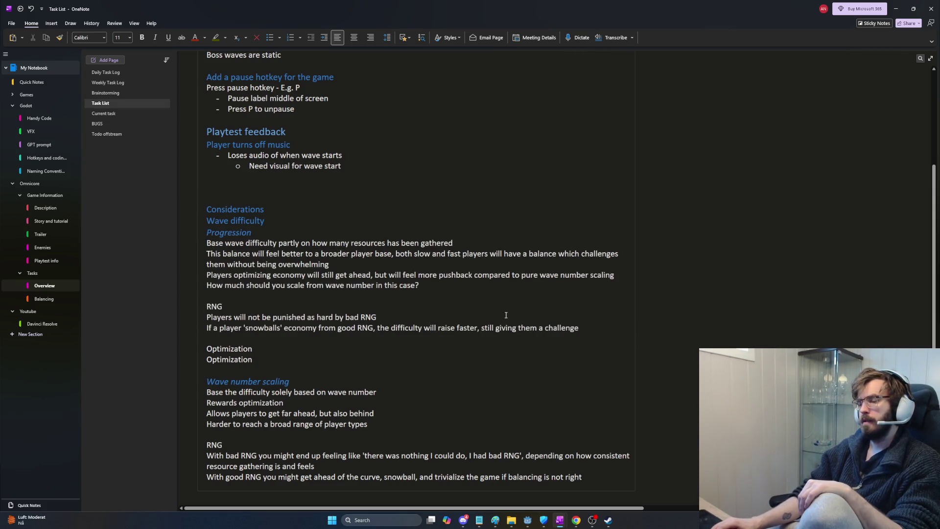
click(418, 351)
click(338, 360)
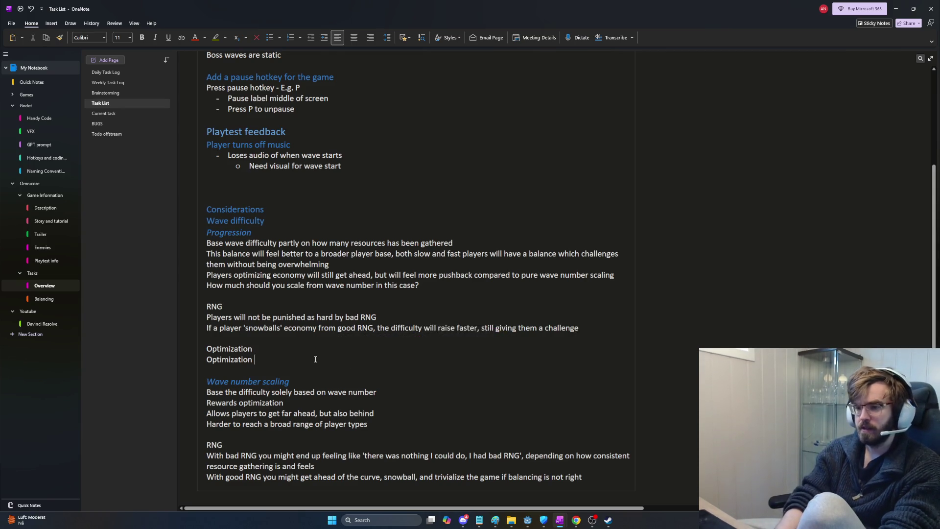
text(can)
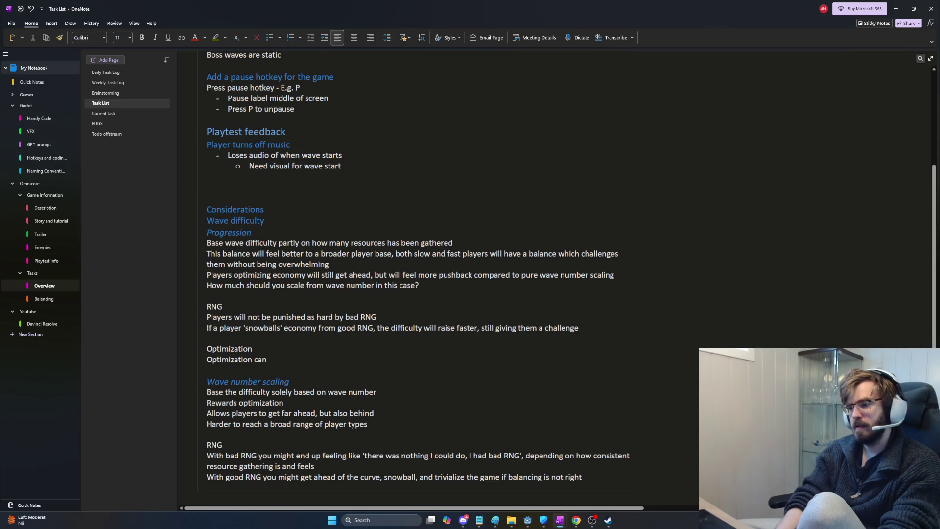
text( end up being)
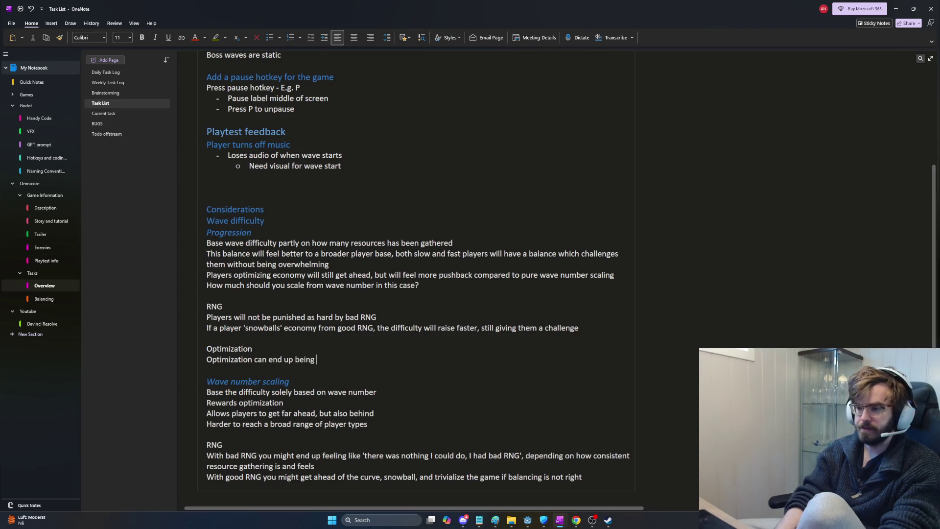
text(don't deliver the resources)
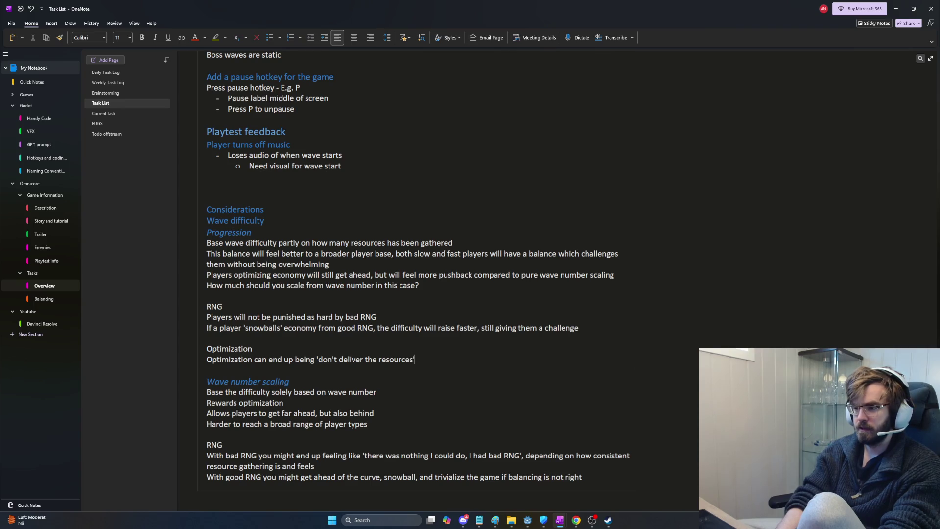
text(before thw)
text( wave')
click(315, 359)
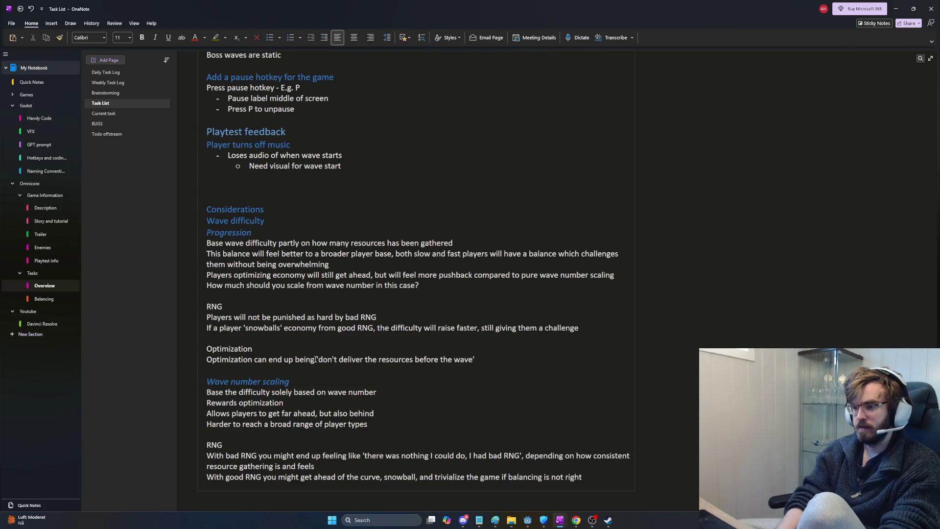
key(End)
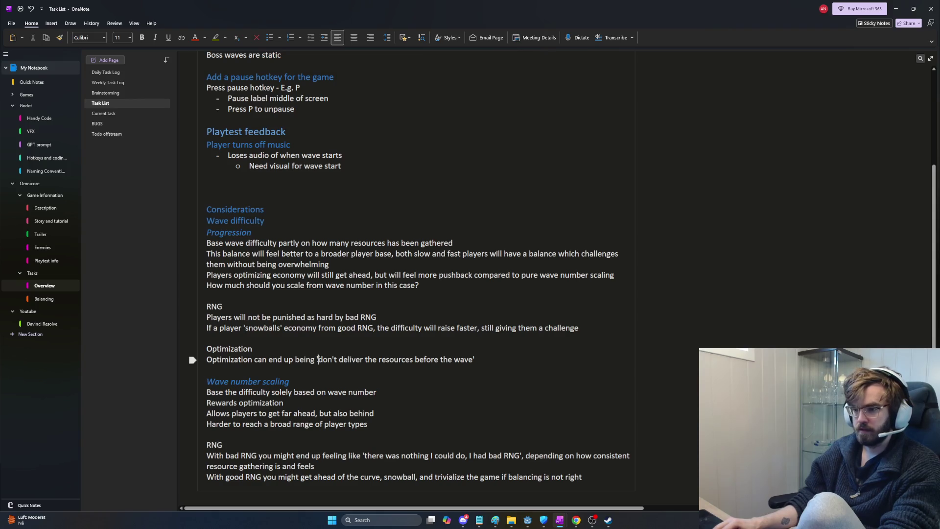
- Make dash bullets for resource delivery, equipment upgrades and stalling progression, then minimize OneNote
key(Return)
text(-)
key(Down)
text(-)
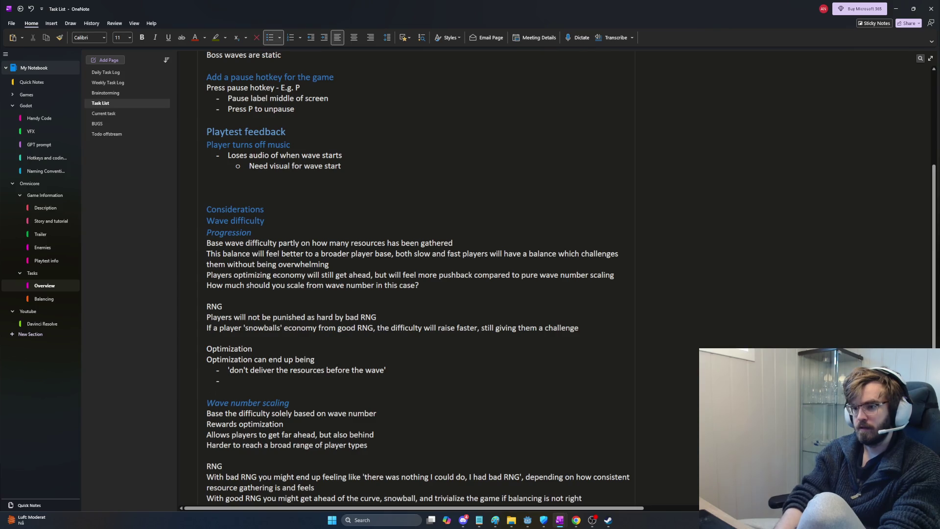
text( -'don't upgrade your equipment befo)
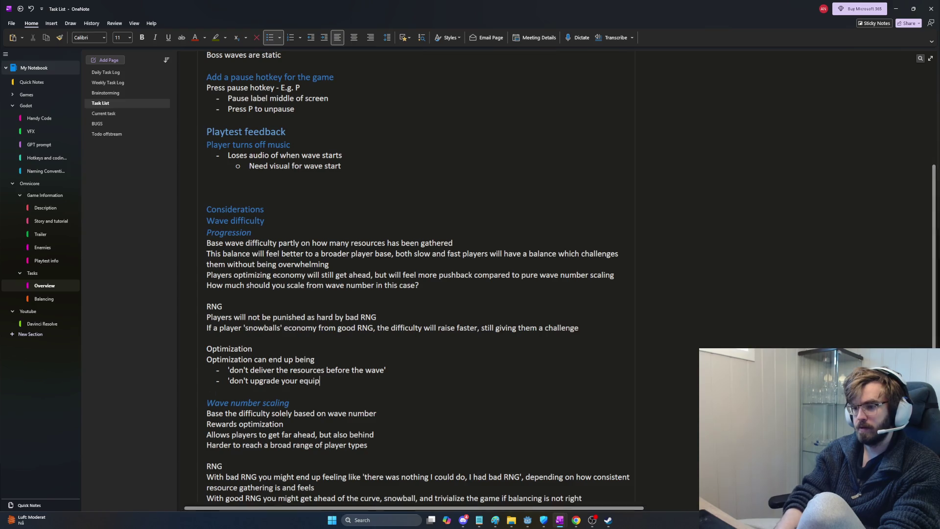
text(re the wave')
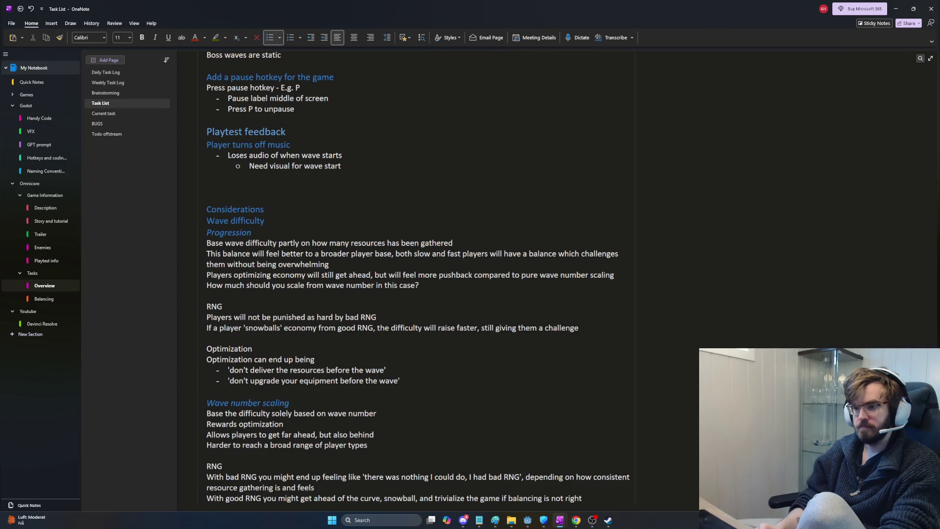
key(Return)
text(Stall progression to keep waves easy..)
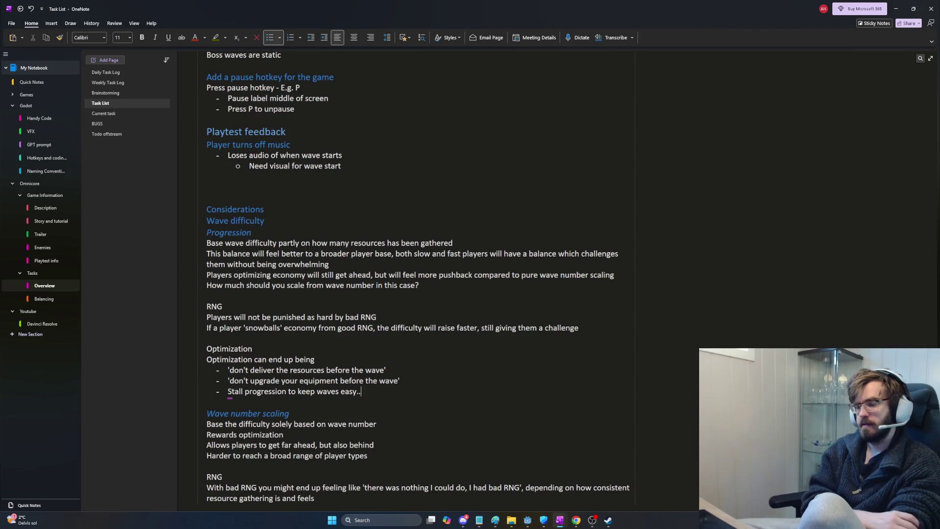
click(220, 394)
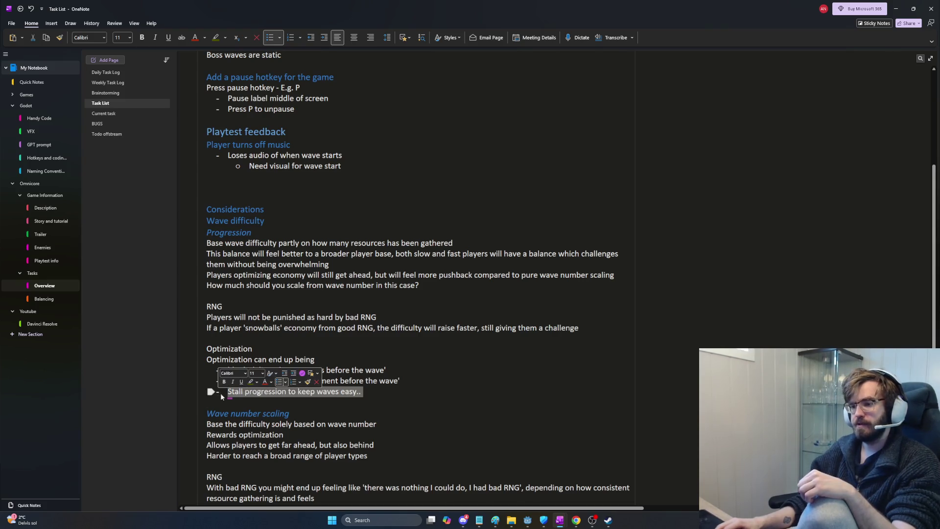
mouse_move(408, 393)
mouse_down()
mouse_move(387, 376)
mouse_move(318, 363)
mouse_move(377, 387)
mouse_up()
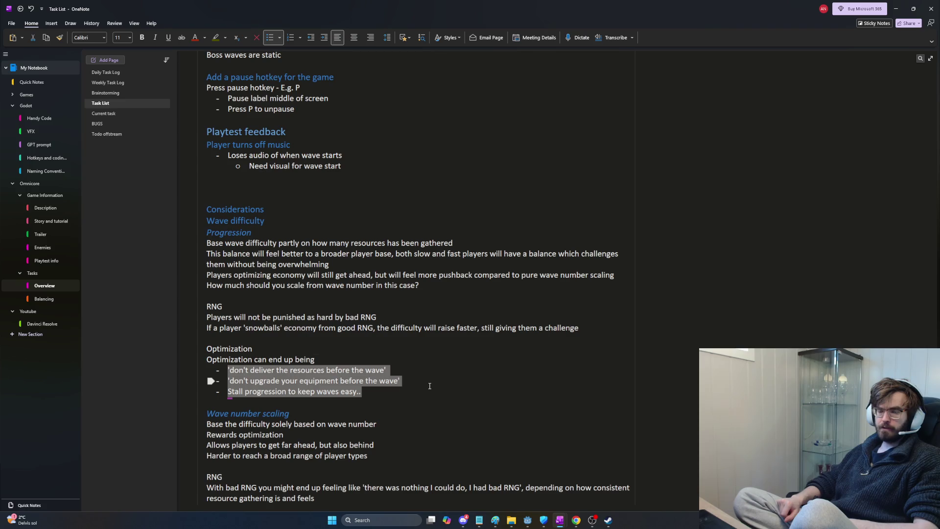
click(896, 8)
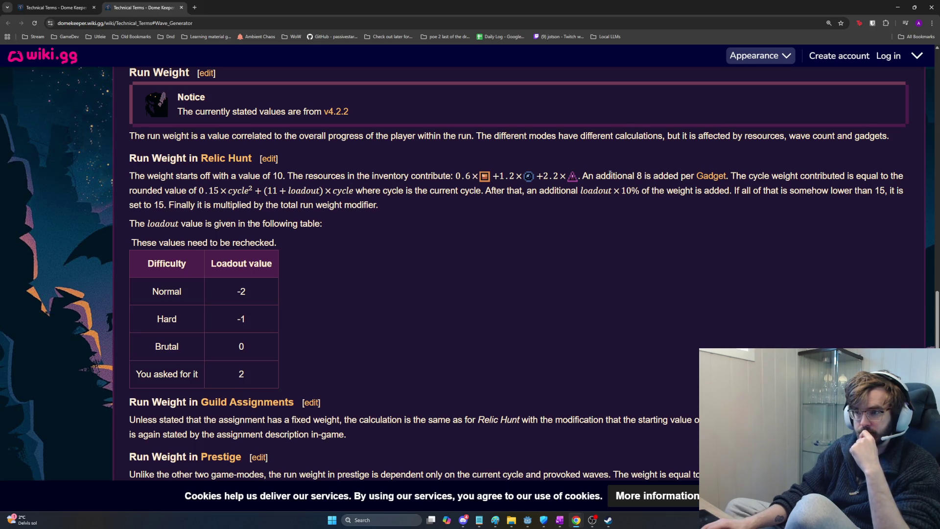
- Switch back to the OneNote Task List page and deselect the bullets
key(alt+Tab)
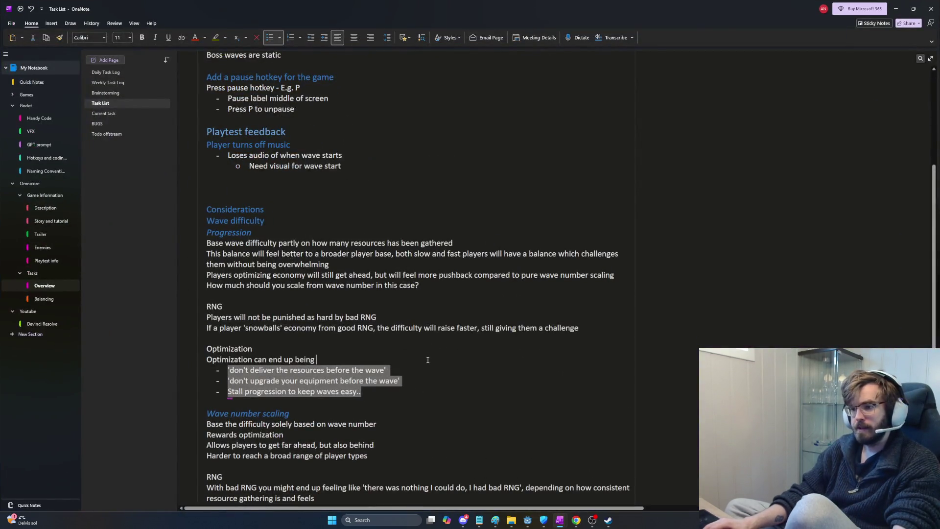
click(435, 363)
- Add a sub-bullet: difficulty could rise when a resource is mined, not when brought back
key(Return)
key(Tab)
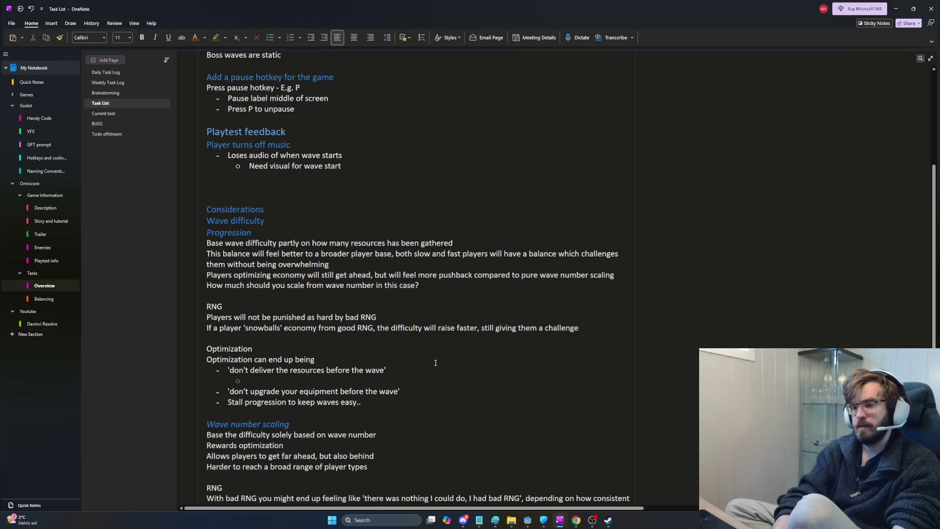
text(Difficulty could ra)
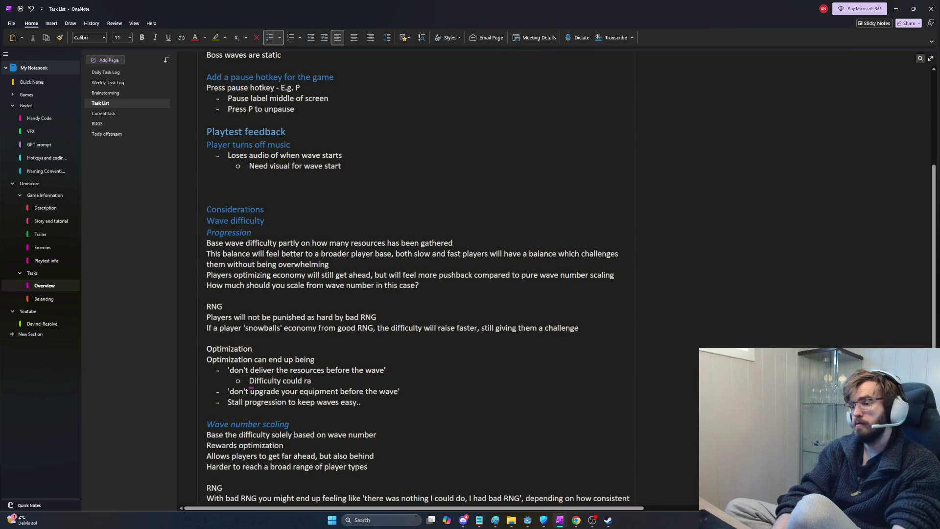
text(ise when a resource is mined, not when it's brought back to base)
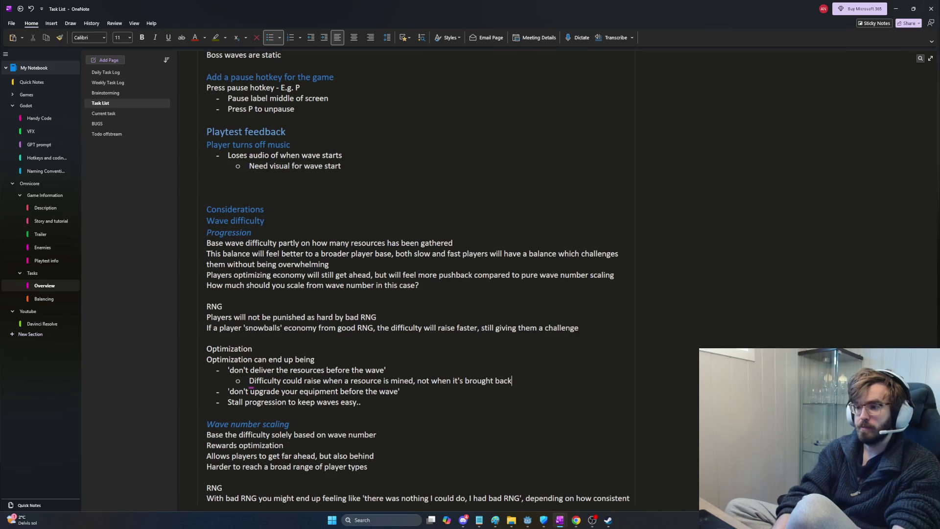
key(Down)
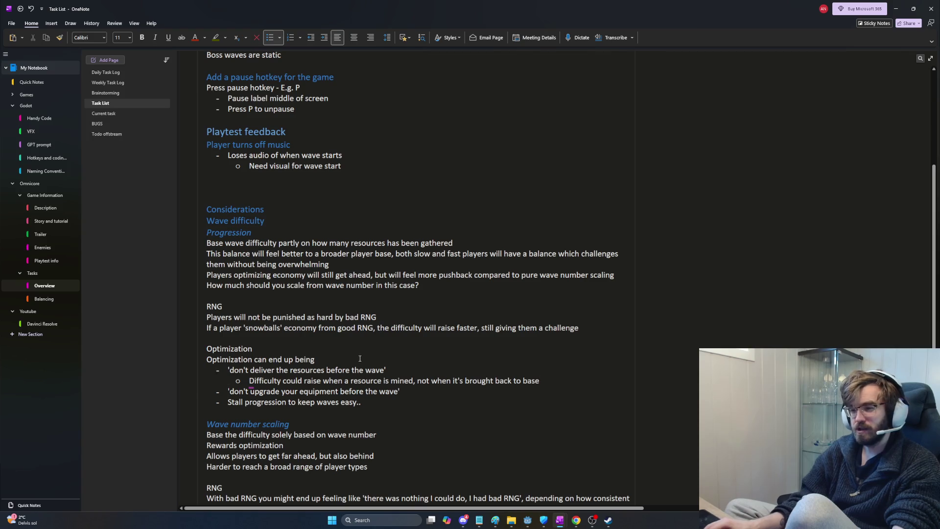
drag(478, 380, 412, 378)
drag(228, 370, 576, 377)
click(576, 379)
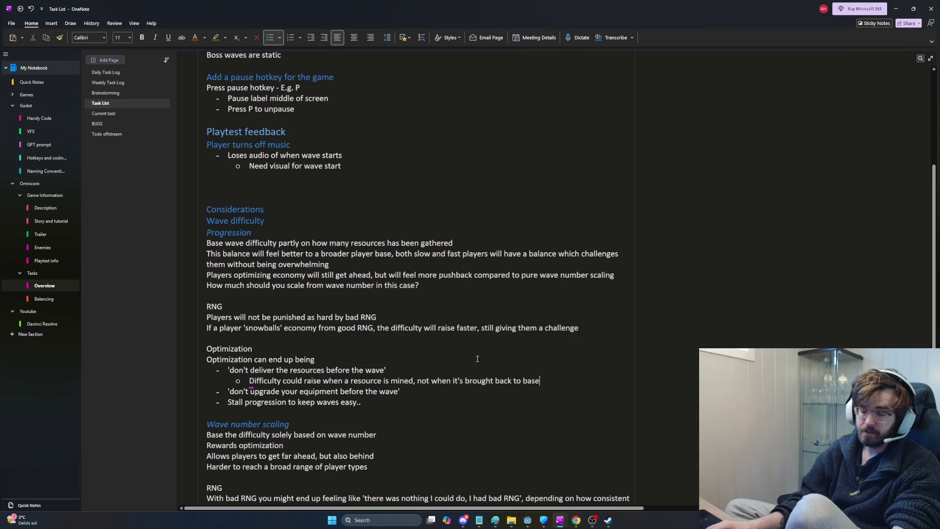
- Add a third-level bullet: this would punish players who mine resources and don't pick them up
key(Return)
key(Tab)
text(This would instead punish players that mine resources and d)
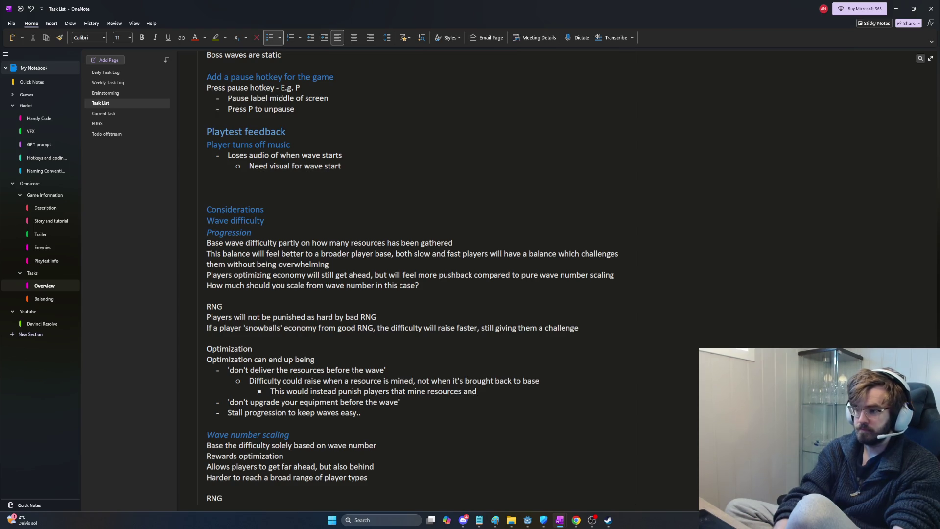
text(on't pick them up)
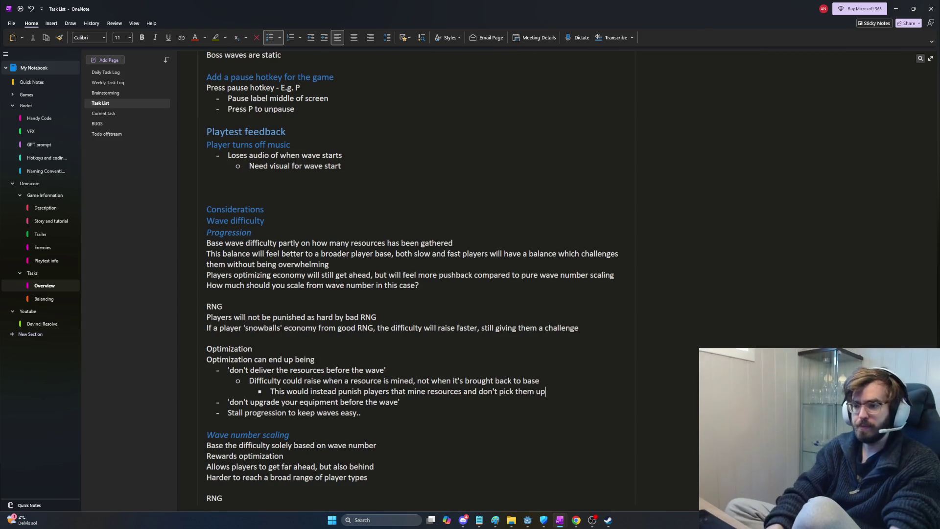
key(Return)
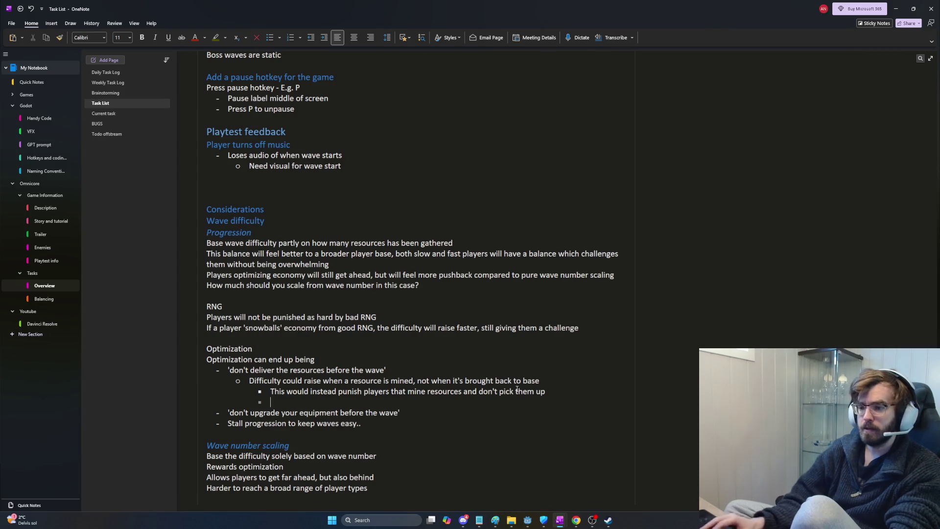
drag(388, 371, 229, 371)
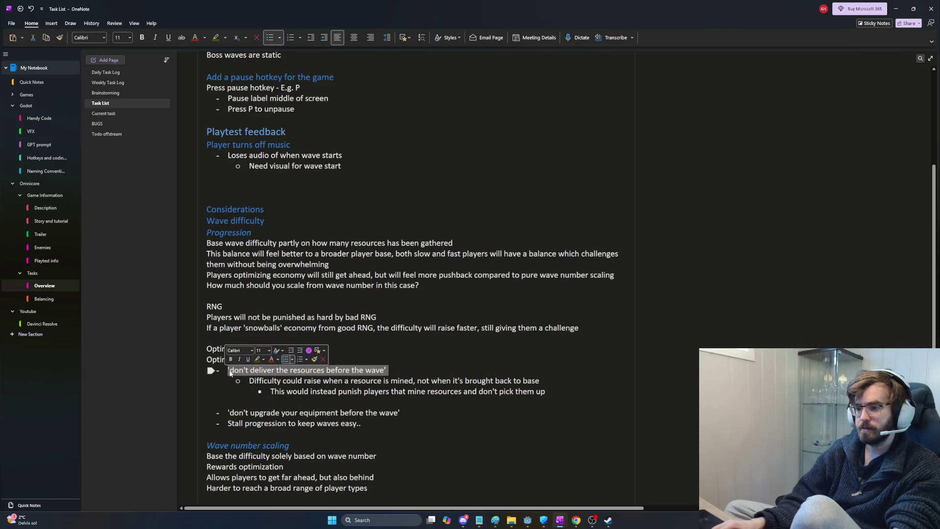
- Type that players won't leave the most valuable resources on the ground, making this plausible
click(322, 407)
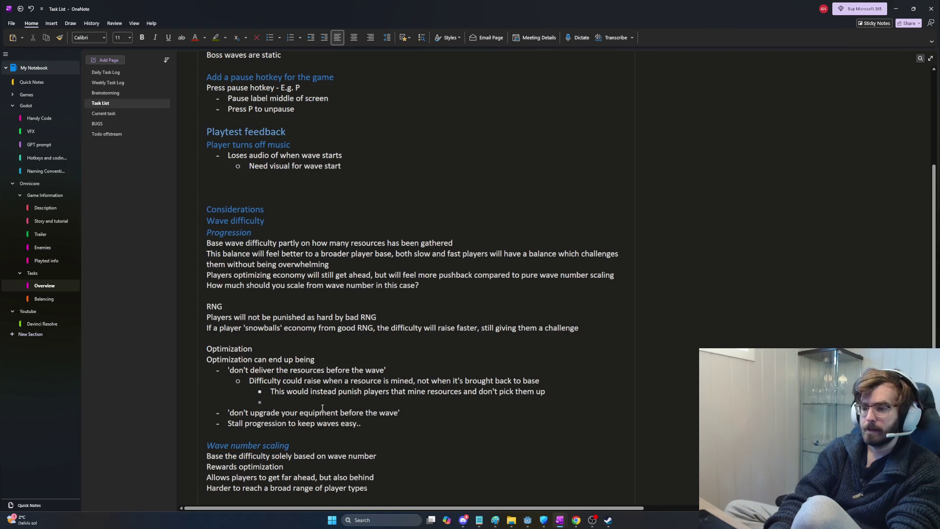
text(F)
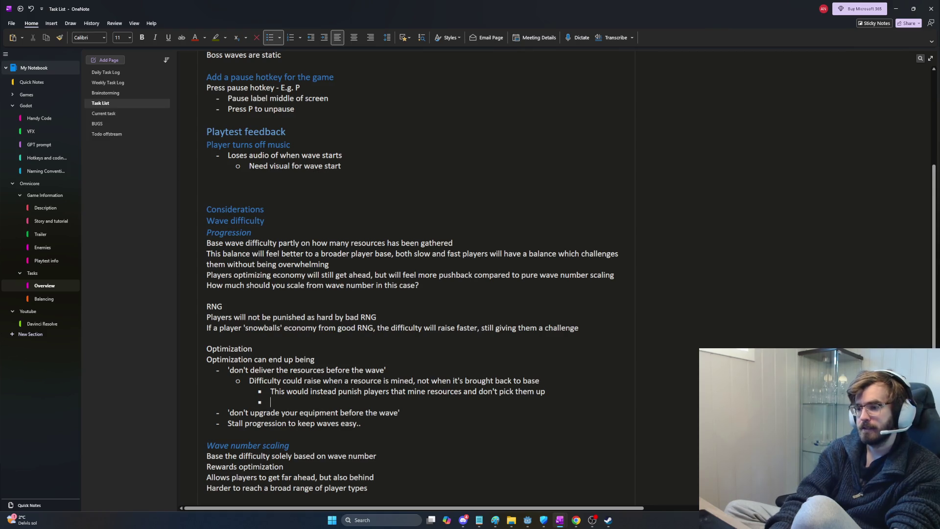
text(lay)
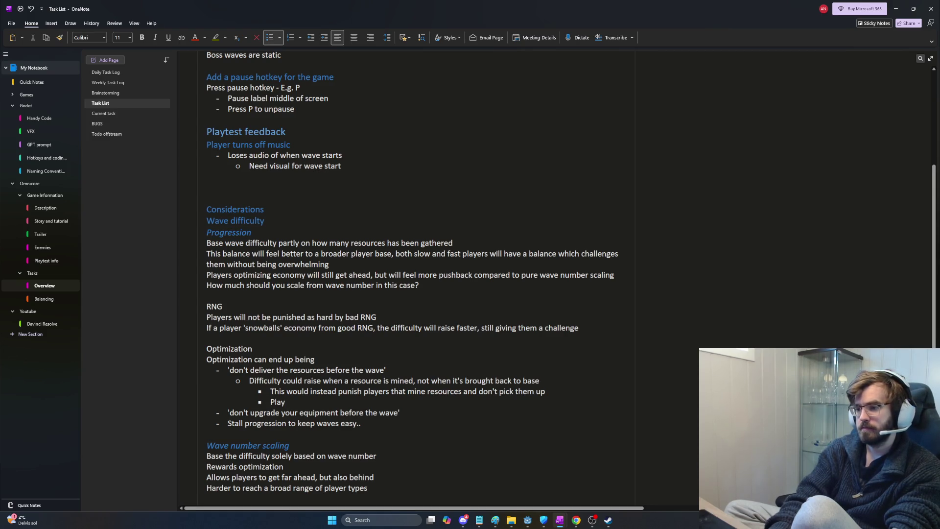
text(ers are unlikely to )
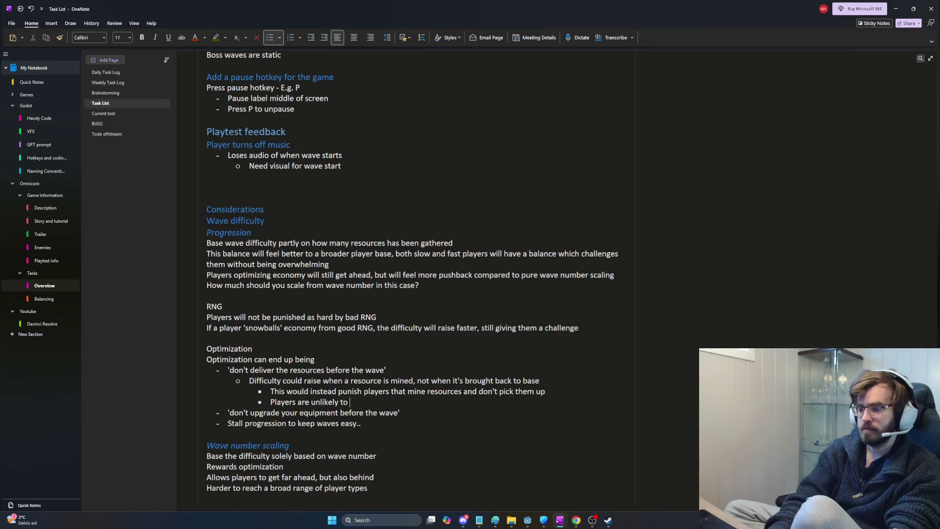
text(keep the mouable)
text(ourc)
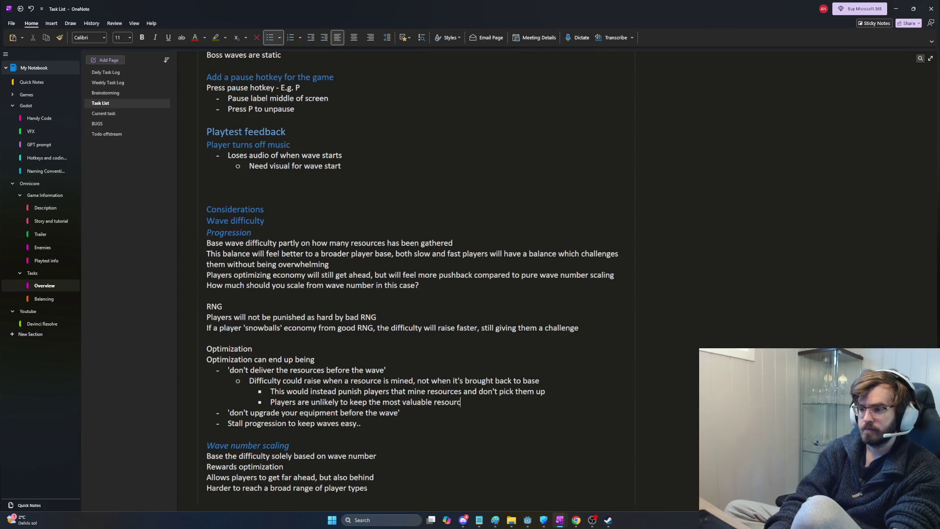
text(e)
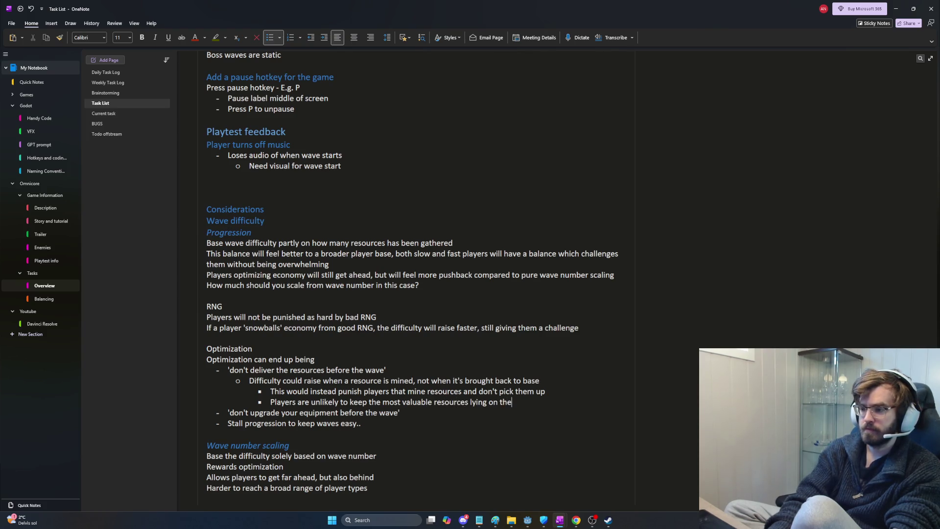
text( lying on the ground, making this )
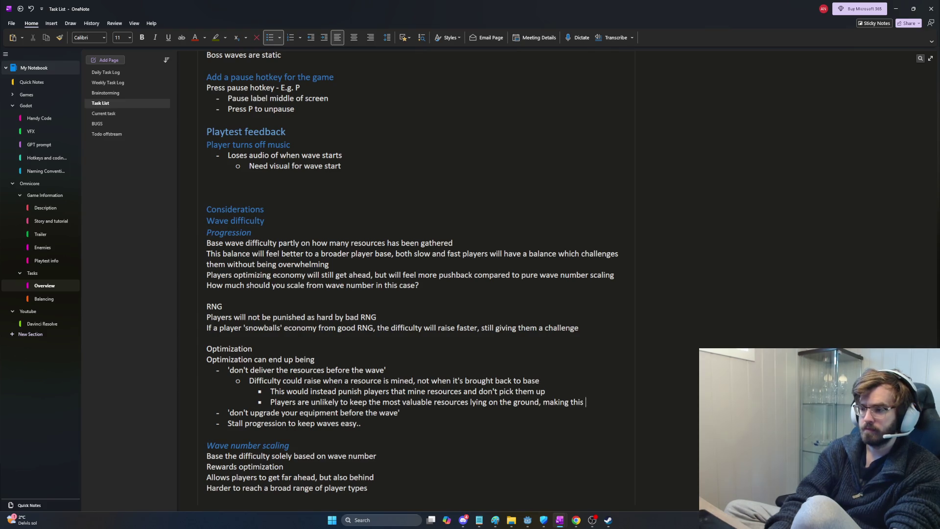
text(a plausible b)
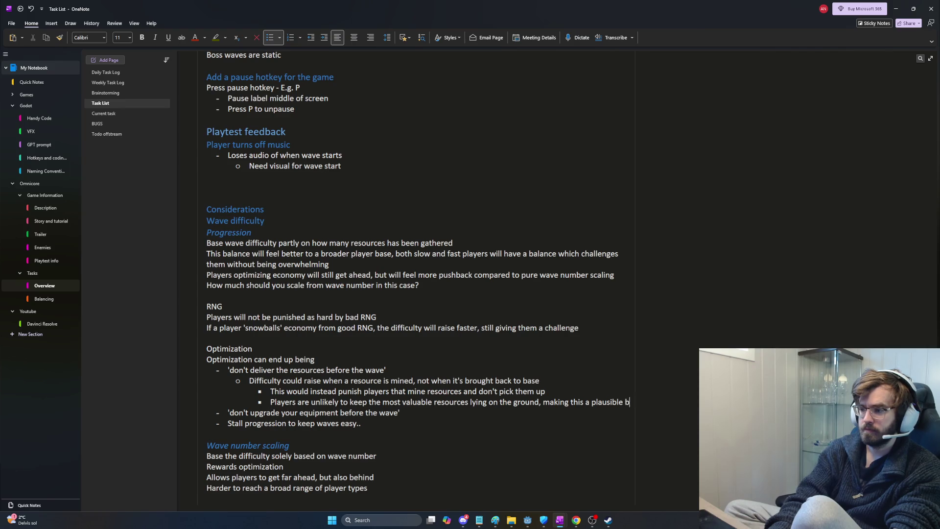
text(alance method)
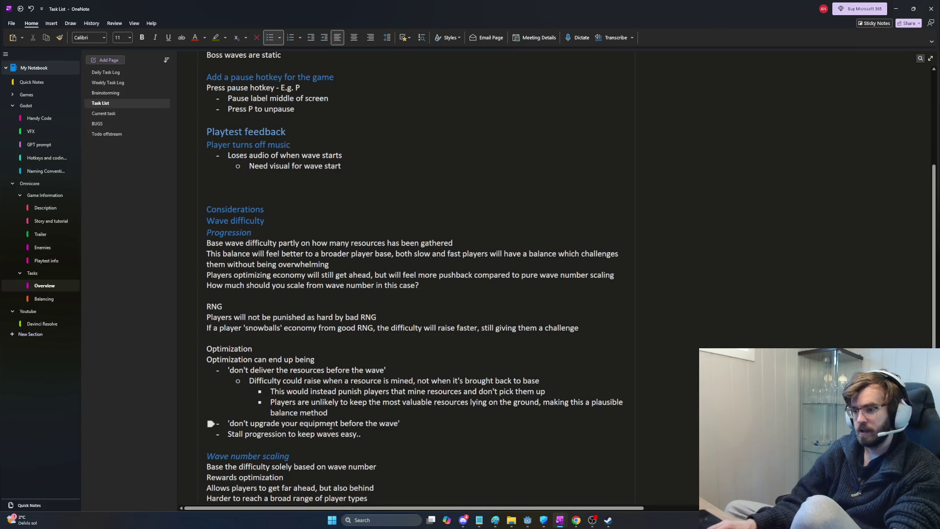
- Under the equipment-upgrade bullet, note that progression based on resources mined makes this not an issue
click(412, 425)
key(Return)
key(Tab)
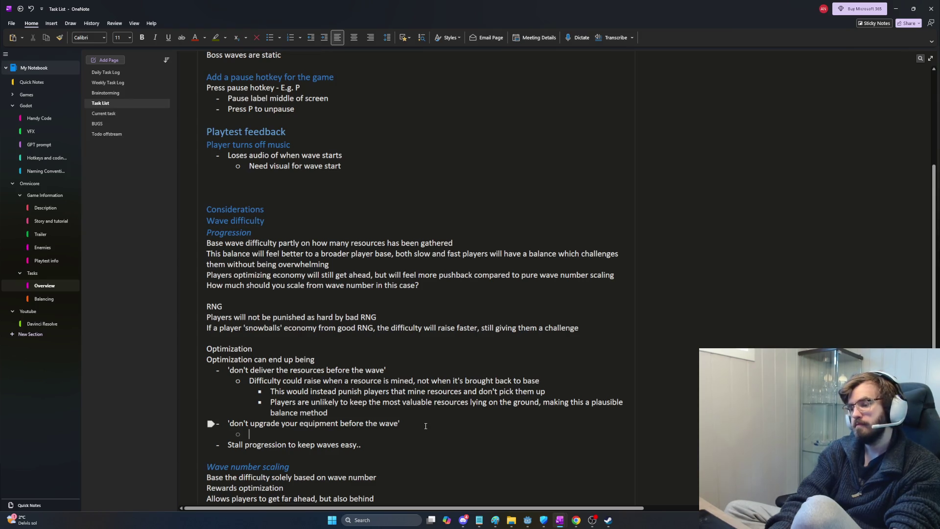
text(If progression)
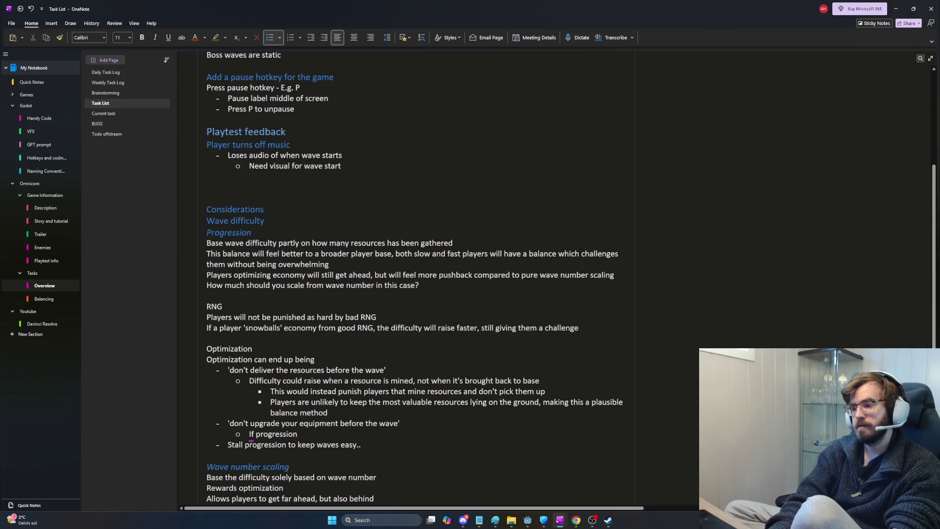
text( is based on r)
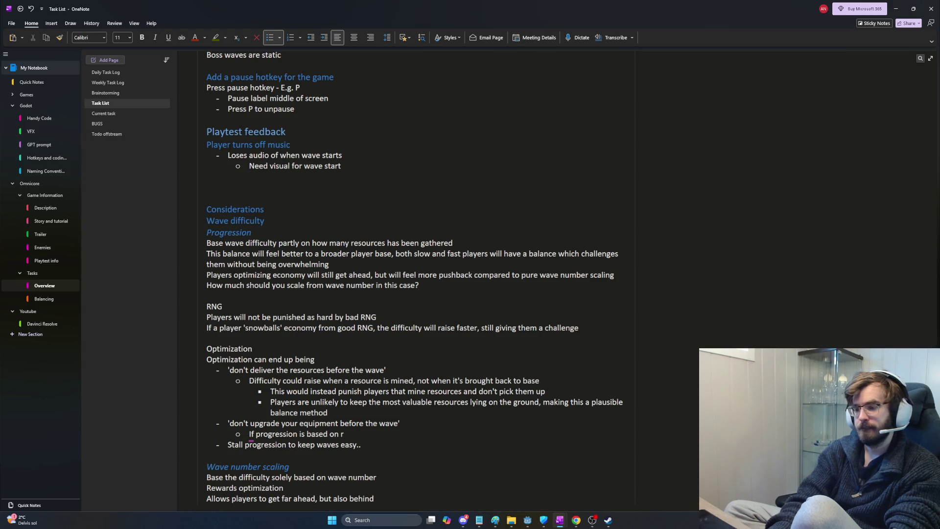
text(esources mi)
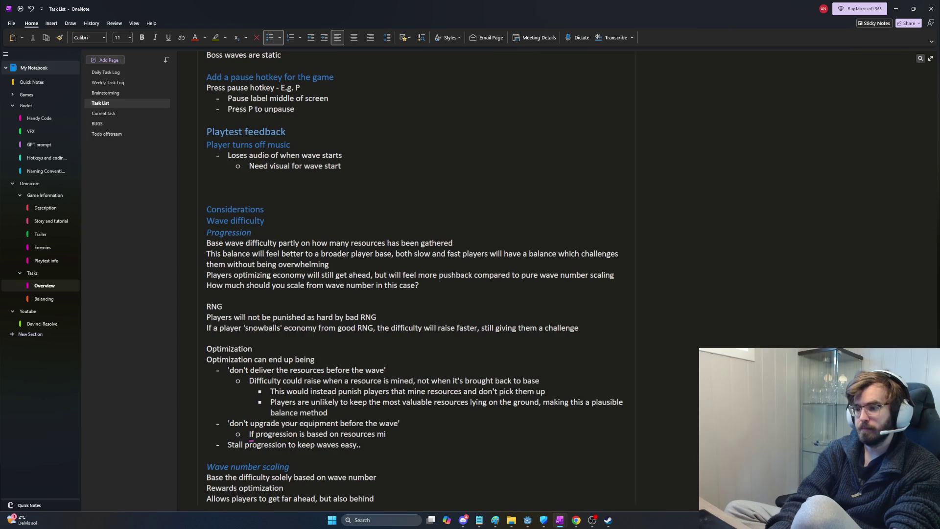
text(ned instead of upgrades,)
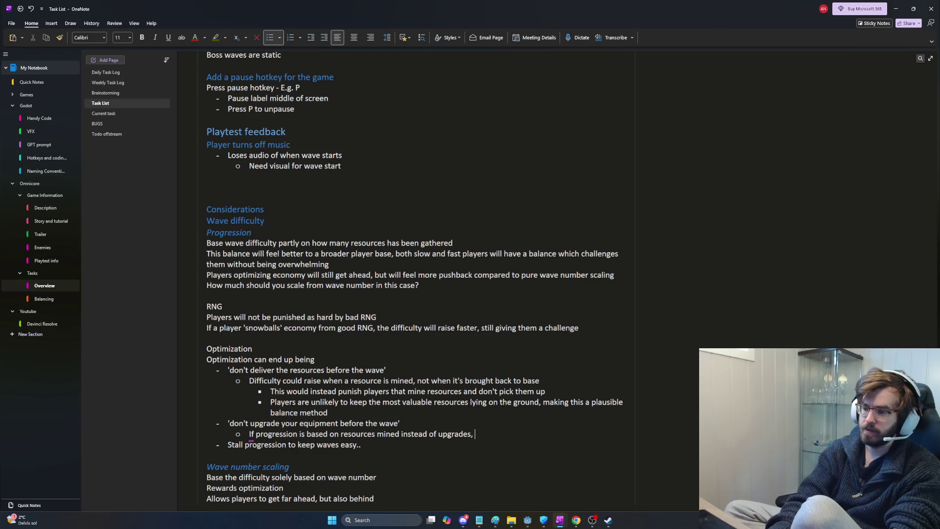
text( this becomes )
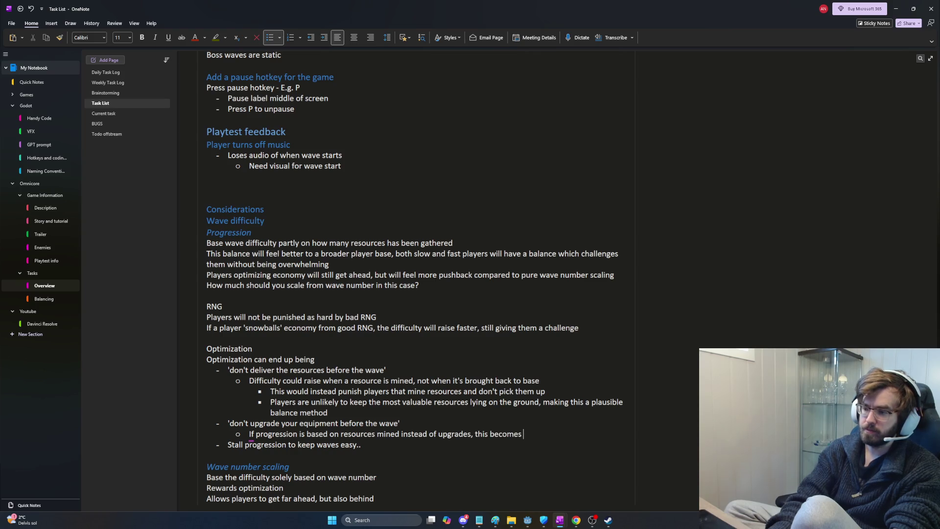
text(less of)
key(BackSpace)
text(an issue)
key(Return)
key(Tab)
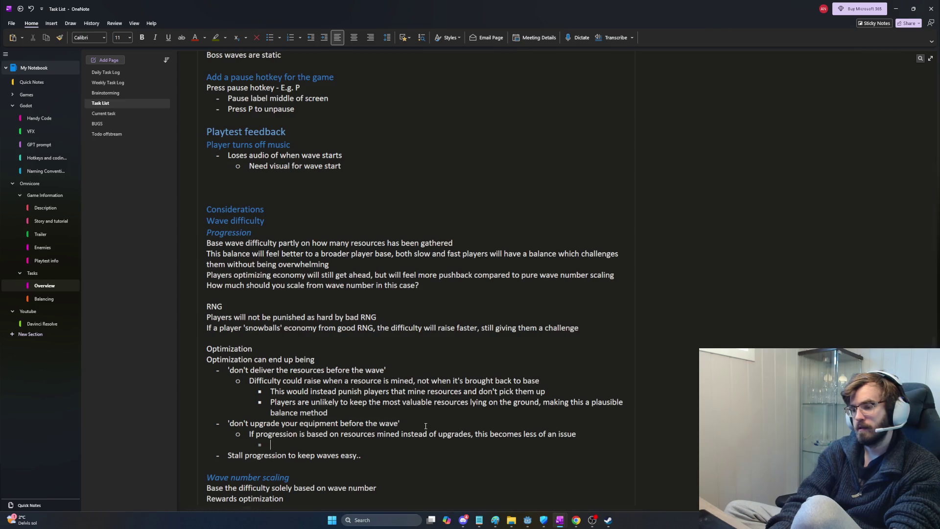
key(Return)
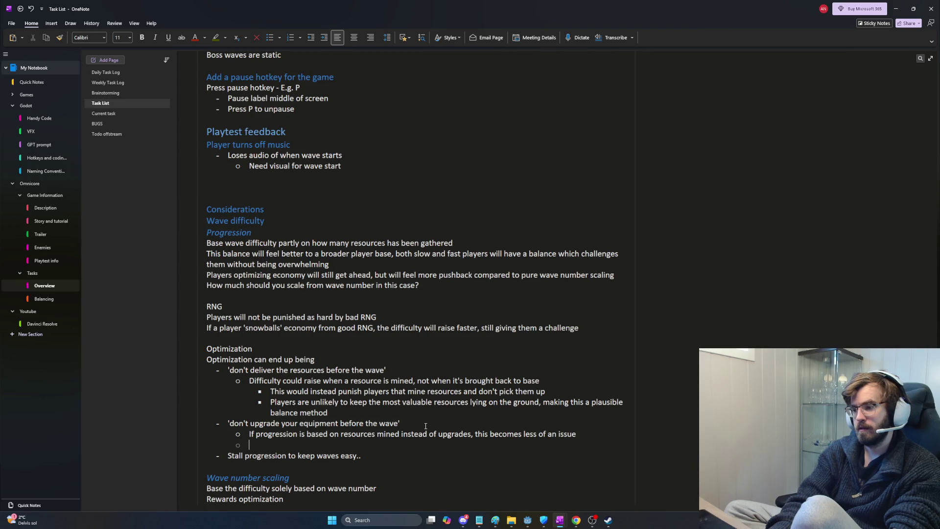
key(BackSpace)
key(BackSpace)
key(BackSpace)
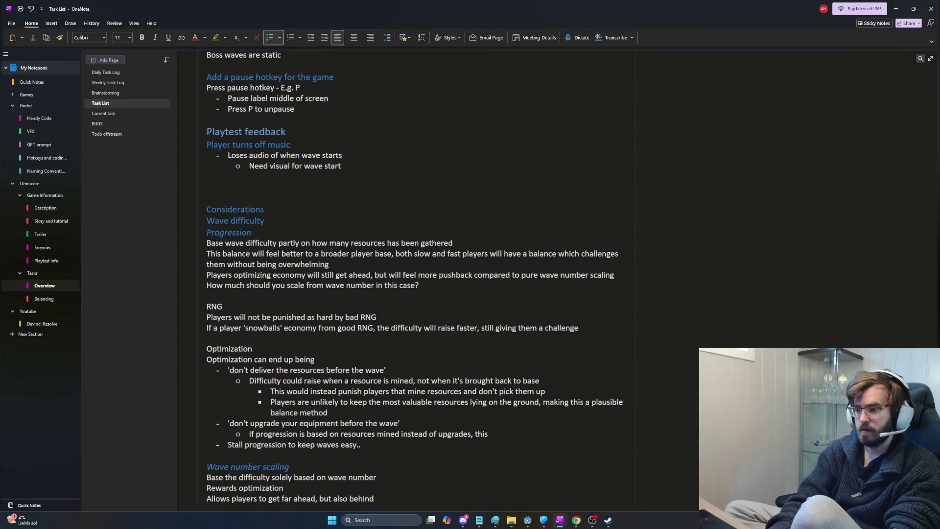
text( is not an issue)
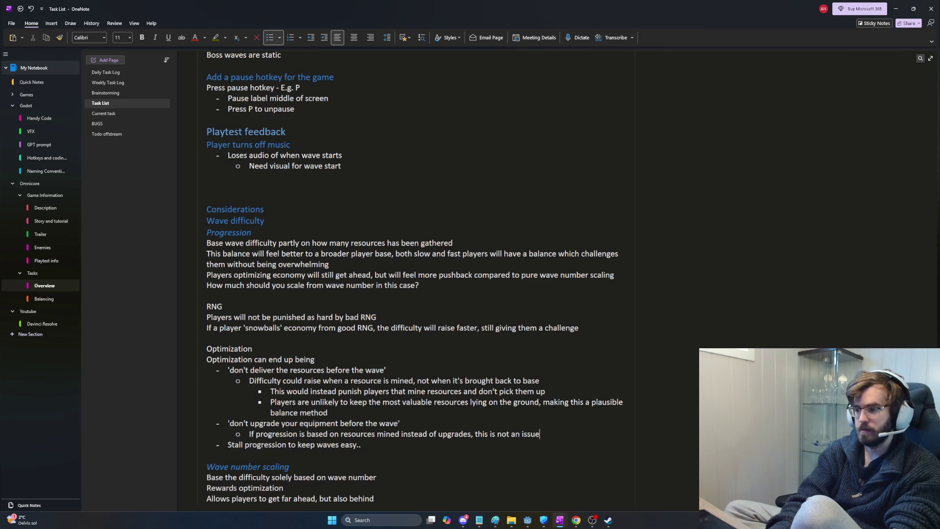
- Start another sub-point, then erase the false start and its empty bullet
key(Return)
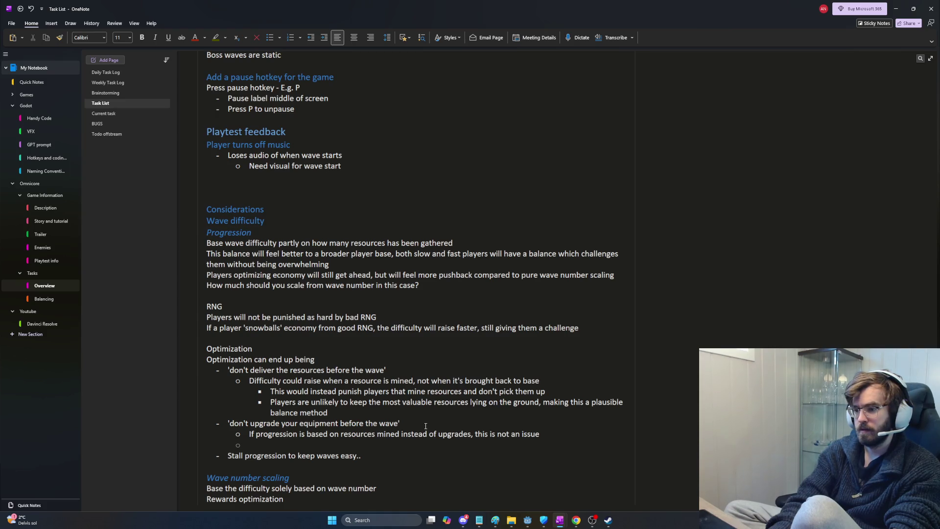
text(If )
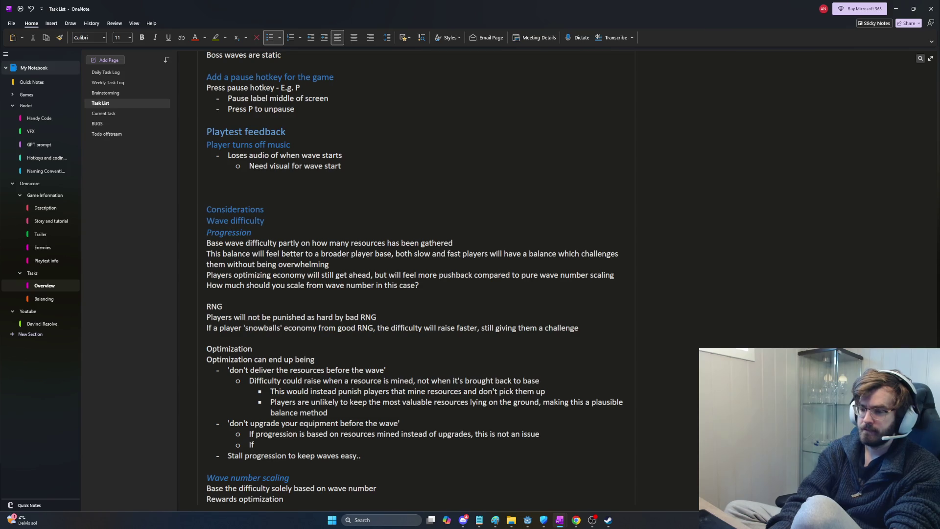
text(weapon)
key(BackSpace)
key(BackSpace)
key(BackSpace)
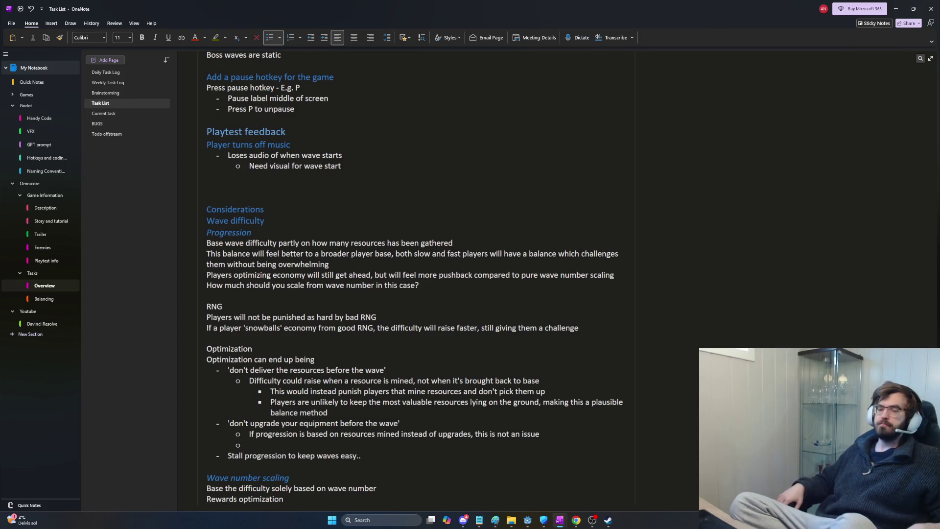
text(If you g)
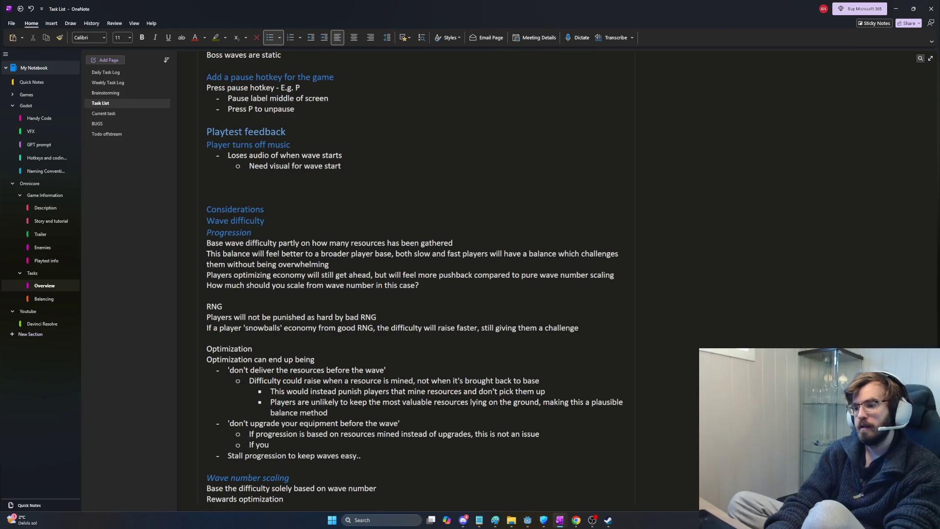
key(BackSpace)
key(BackSpace)
key(BackSpace)
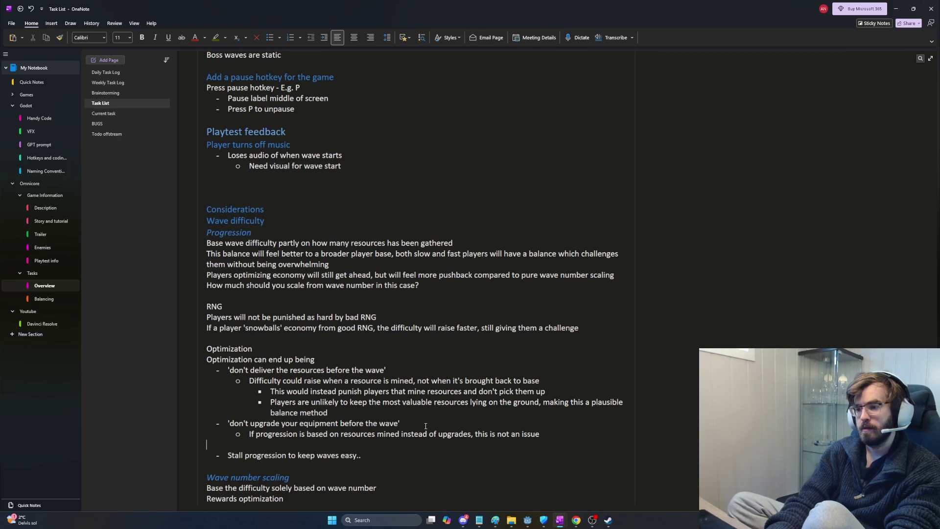
- Clean up the empty lines around Stall progression and open a line beneath it
key(BackSpace)
key(Down)
key(Return)
key(Return)
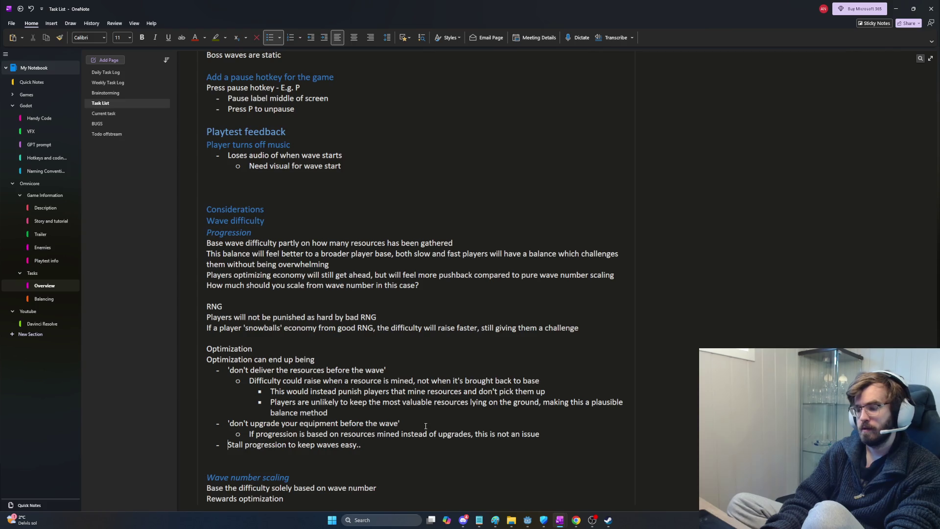
key(Return)
key(Tab)
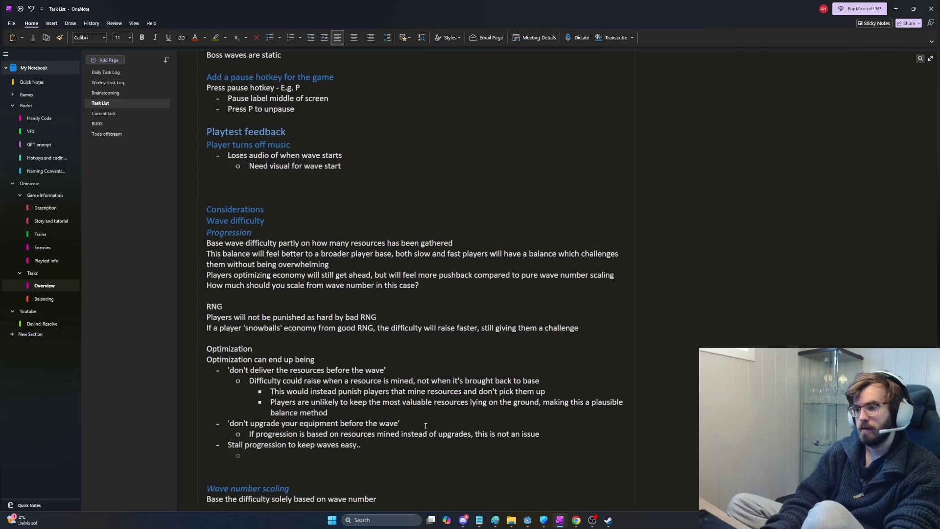
triple_click(545, 433)
click(282, 457)
key(BackSpace)
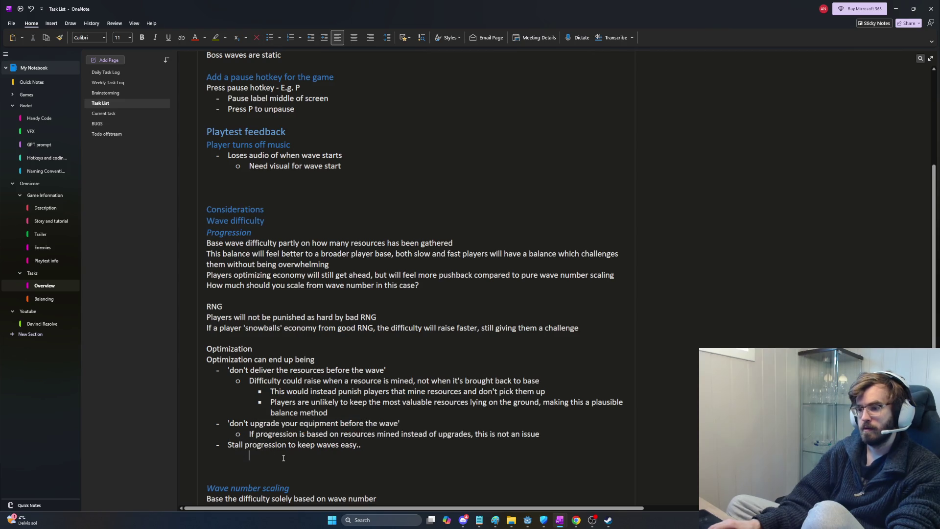
- Add a sub-point: savvy players might skip mining, leaving resources for pick up later
key(shift+Tab)
key(Tab)
text(If players)
text(igure out how difficulty scaling works they w might end up not mining any)
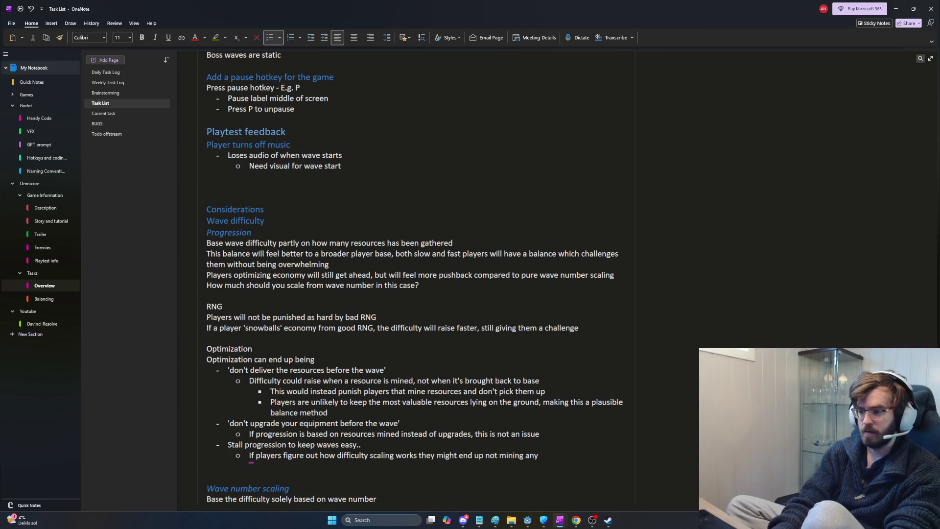
text(sources but keeping the)
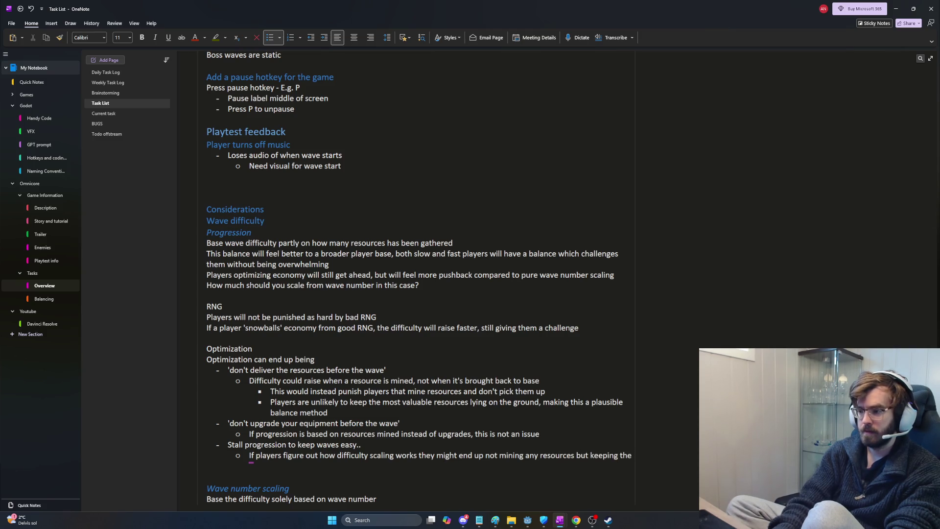
text(m available)
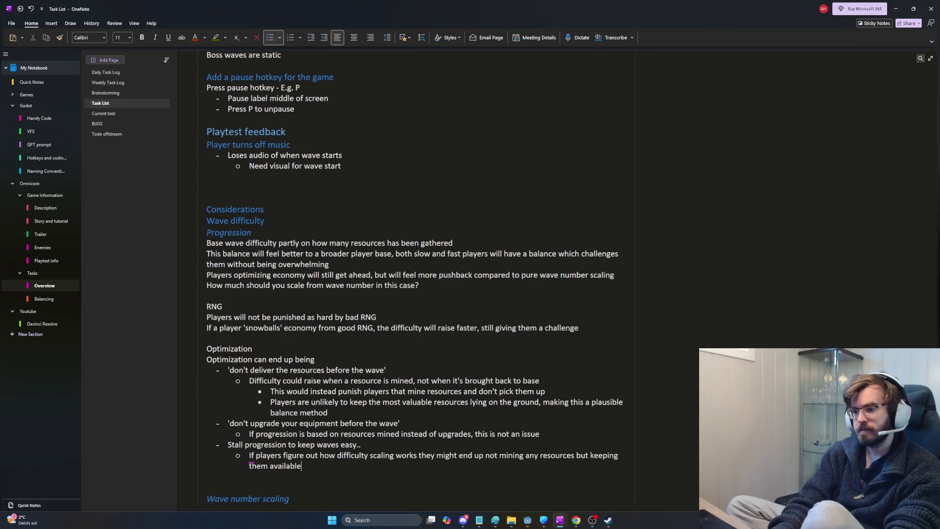
text(for pick up later)
key(Return)
key(shift+Tab)
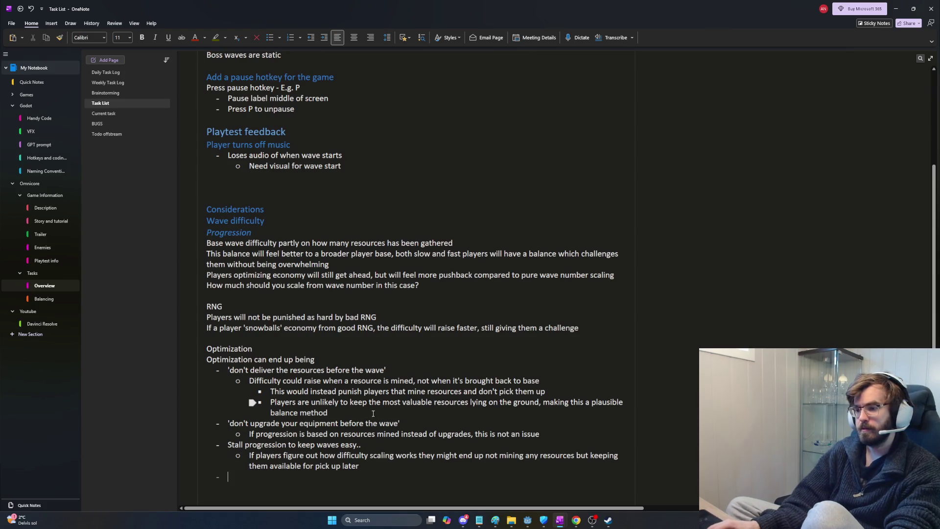
- Select and deselect the third-level bullets and the last sub-point's text in the Optimization list
drag(332, 412, 271, 391)
click(332, 409)
mouse_move(326, 412)
mouse_down()
mouse_move(270, 391)
mouse_move(328, 413)
mouse_up()
click(273, 392)
click(333, 413)
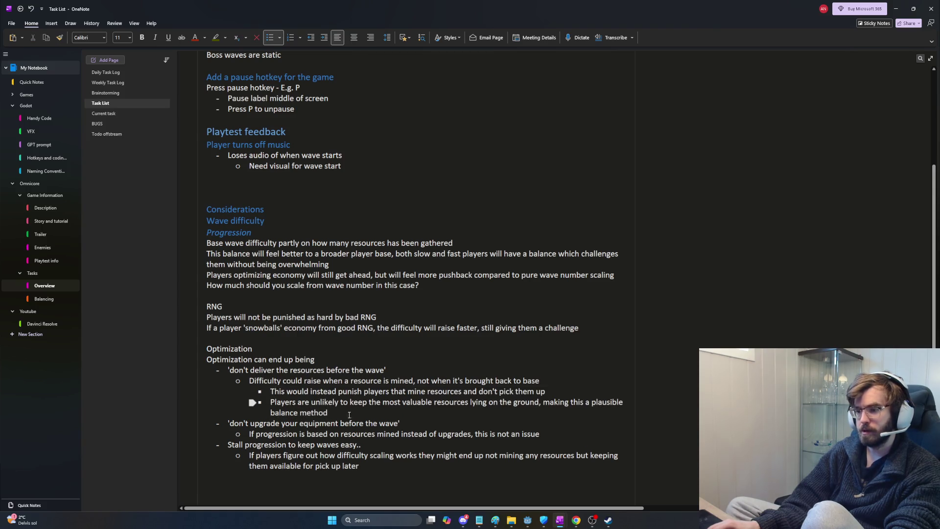
click(236, 455)
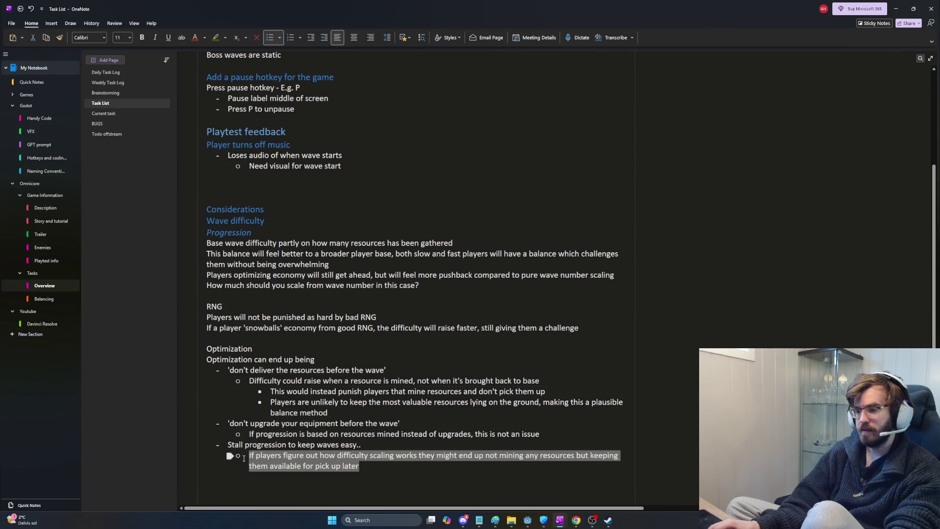
click(359, 466)
mouse_move(359, 465)
mouse_down()
mouse_move(316, 456)
mouse_move(371, 456)
mouse_up()
click(370, 456)
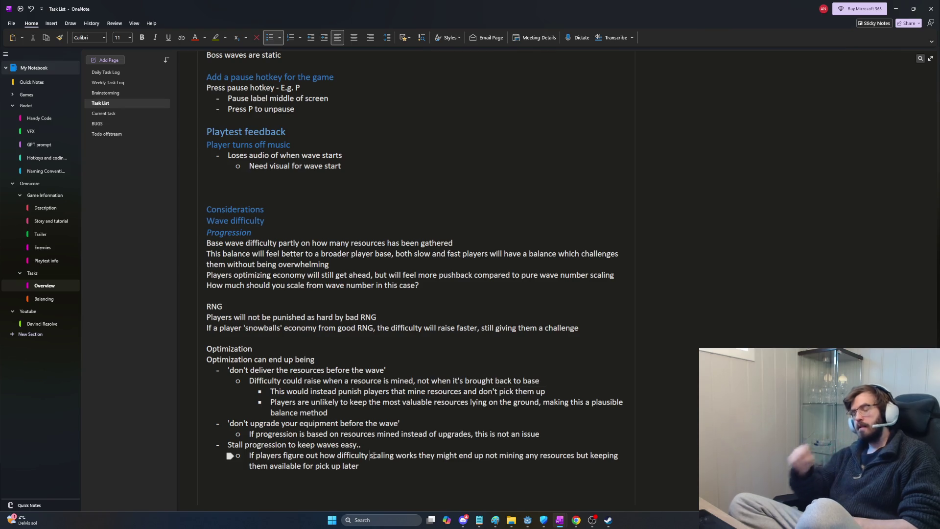
scroll(371, 284, down, 5)
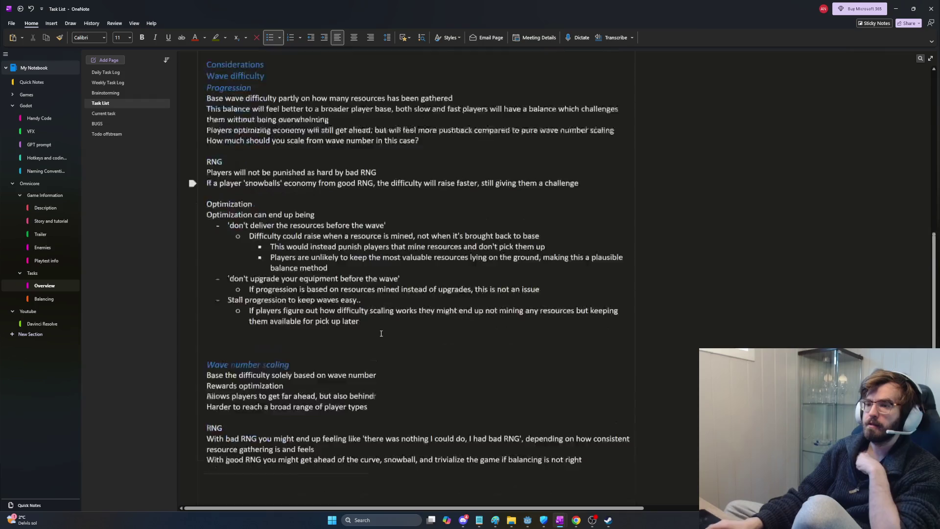
scroll(340, 347, up, 5)
scroll(340, 347, down, 3)
- Remove the blank gap above the 'Wave number scaling' heading with Backspace
click(299, 338)
key(BackSpace)
scroll(298, 338, up, 2)
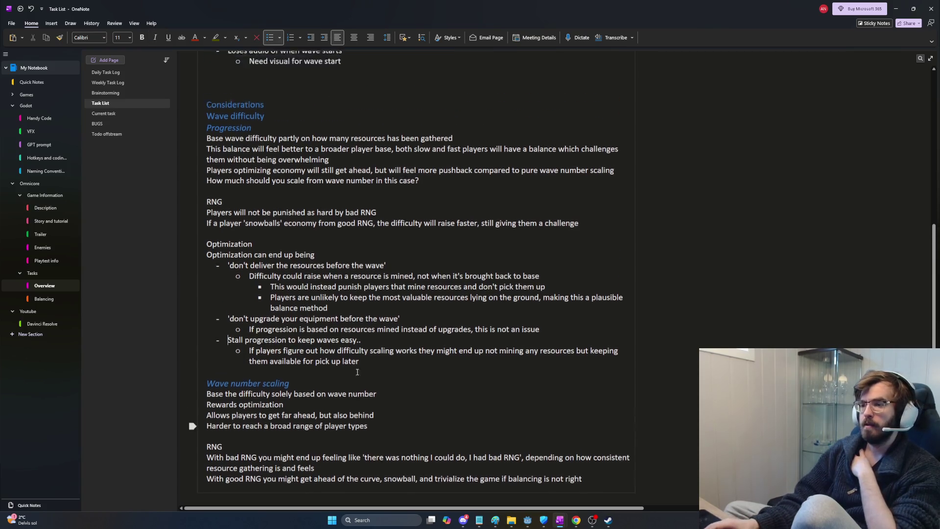
mouse_move(230, 376)
mouse_down()
mouse_move(231, 300)
mouse_move(243, 280)
mouse_up()
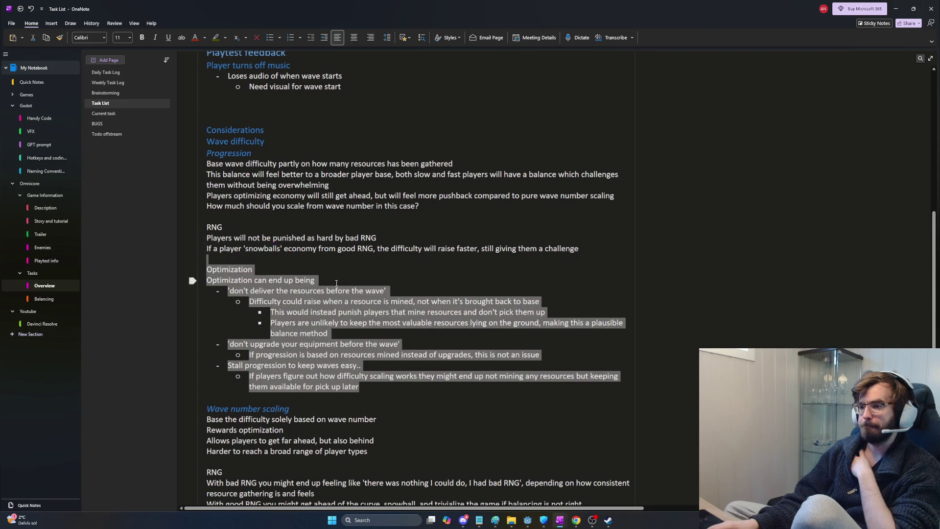
click(244, 279)
mouse_move(360, 387)
mouse_down()
mouse_move(217, 373)
mouse_move(218, 359)
mouse_move(229, 375)
mouse_up()
click(389, 392)
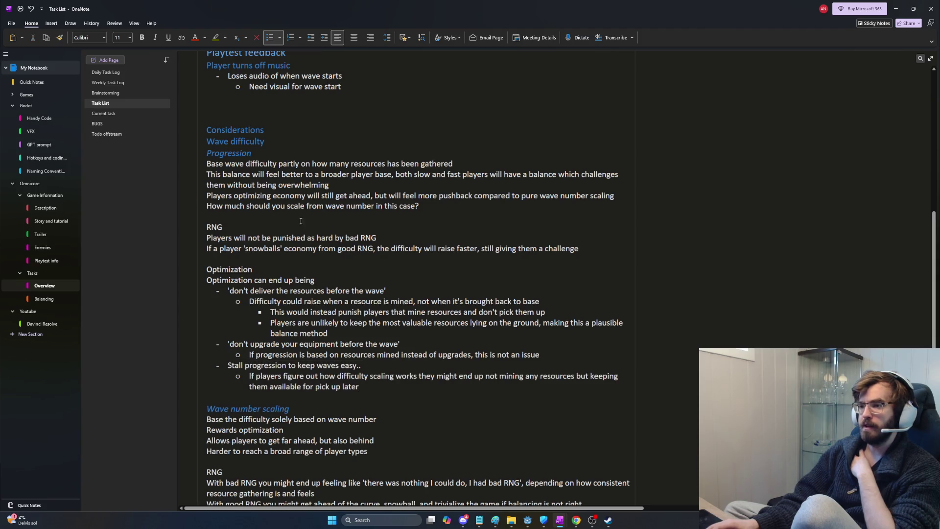
- Give 'Wave number scaling' the same Heading 4 style as the Progression heading
drag(265, 141, 206, 141)
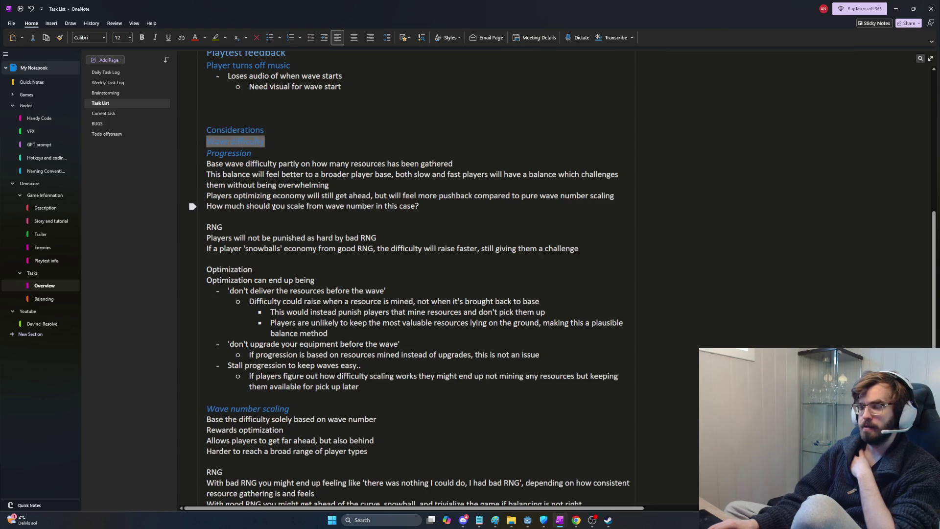
triple_click(277, 409)
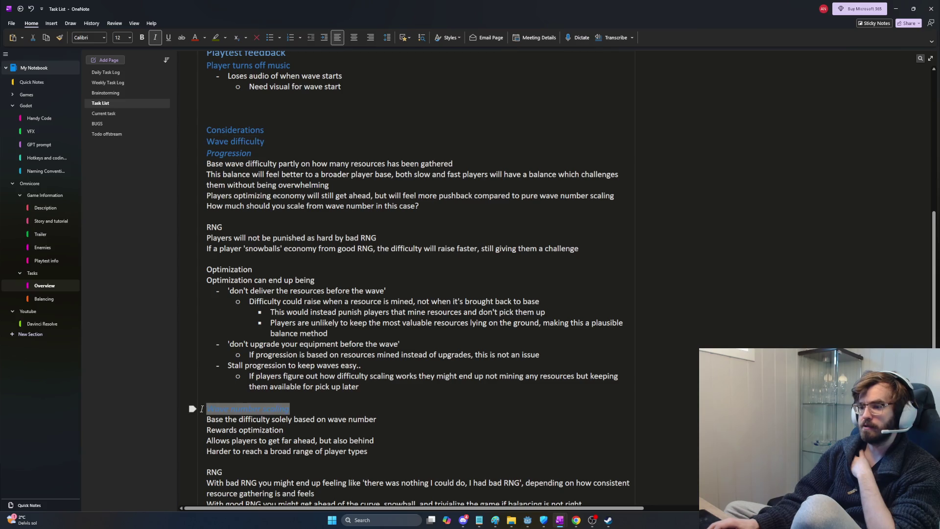
key(ctrl+alt+4)
click(286, 420)
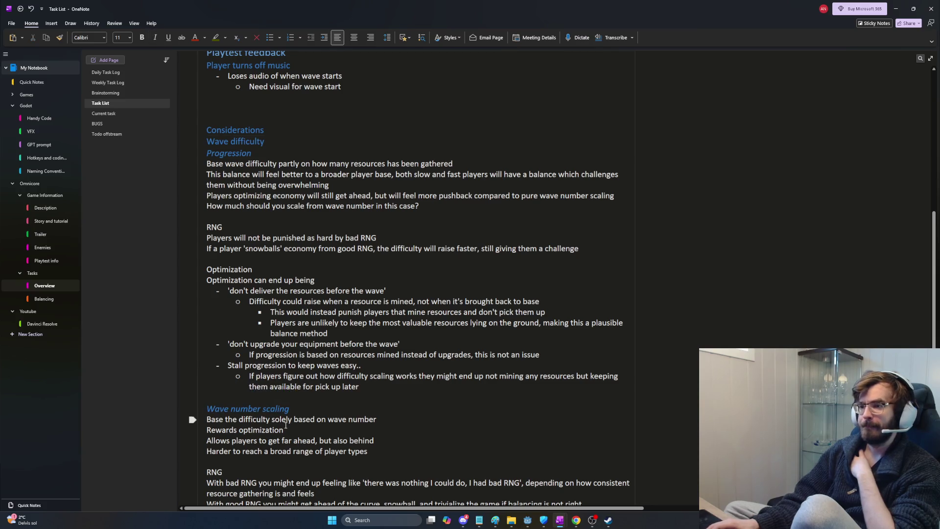
- Start an empty top-level bullet below the last sub-point, 'pick up later'
click(371, 384)
drag(371, 383, 249, 376)
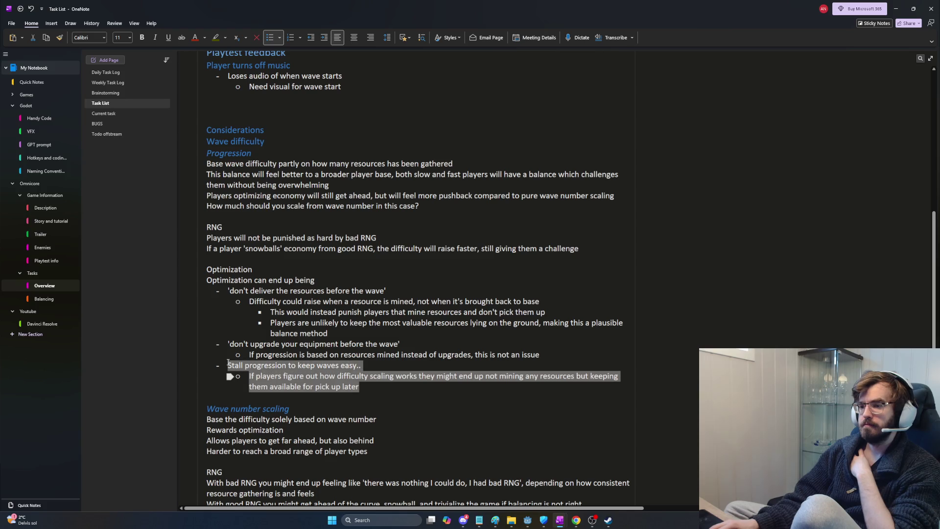
click(404, 396)
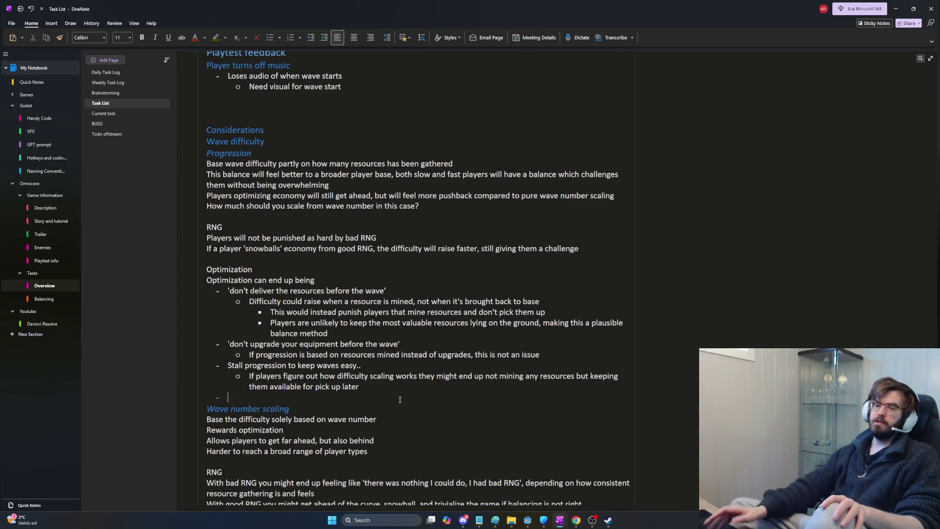
scroll(293, 372, down, 3)
click(201, 330)
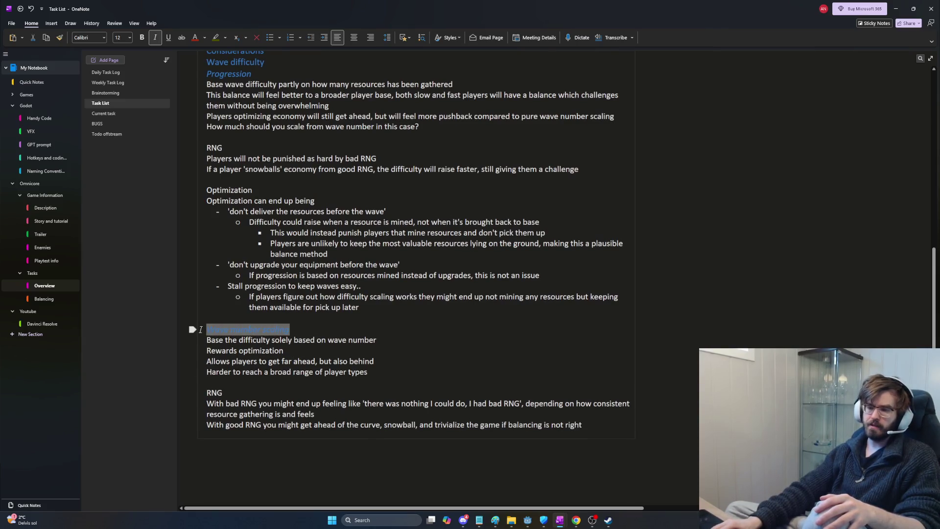
triple_click(208, 331)
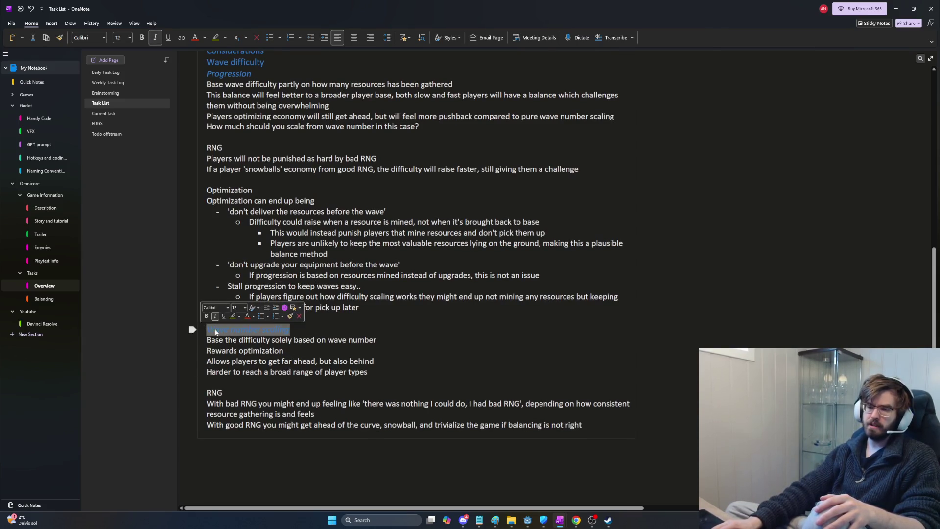
click(287, 332)
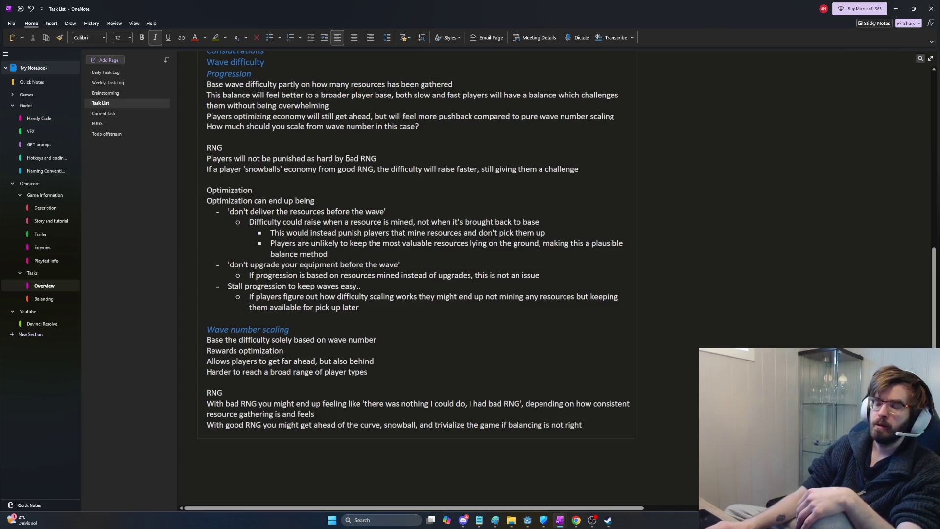
scroll(377, 314, up, 3)
scroll(377, 314, down, 3)
mouse_move(377, 314)
mouse_down()
mouse_move(190, 191)
mouse_move(490, 234)
mouse_move(363, 306)
mouse_move(394, 296)
mouse_move(208, 191)
mouse_up()
scroll(344, 219, up, 2)
drag(251, 153, 210, 153)
click(240, 165)
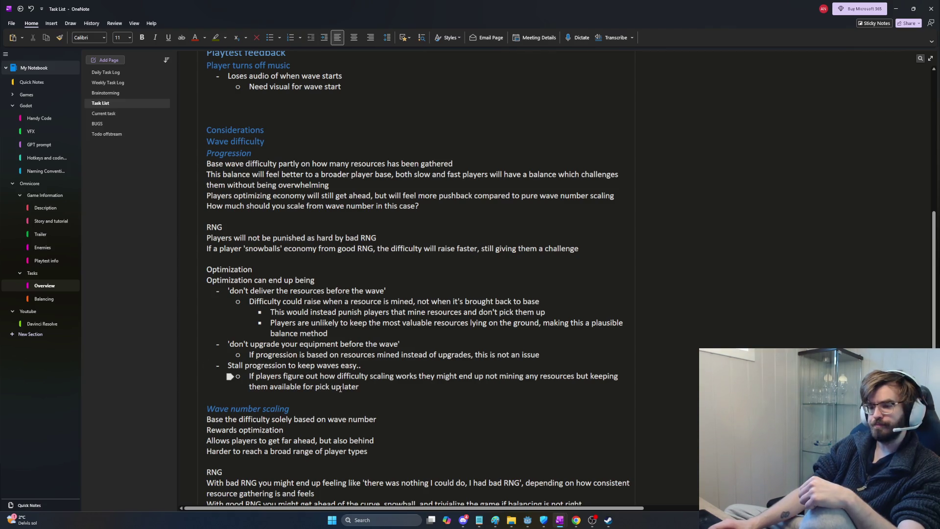
scroll(352, 389, down, 2)
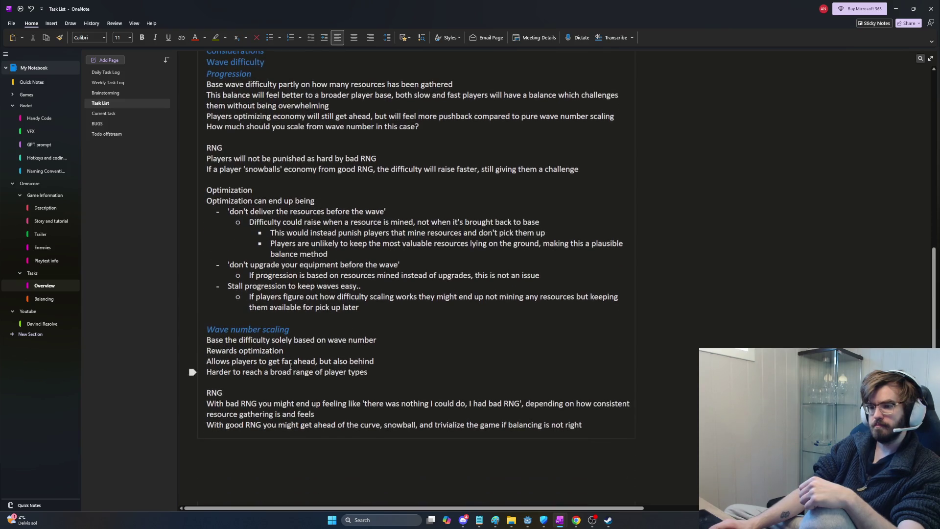
drag(290, 329, 202, 333)
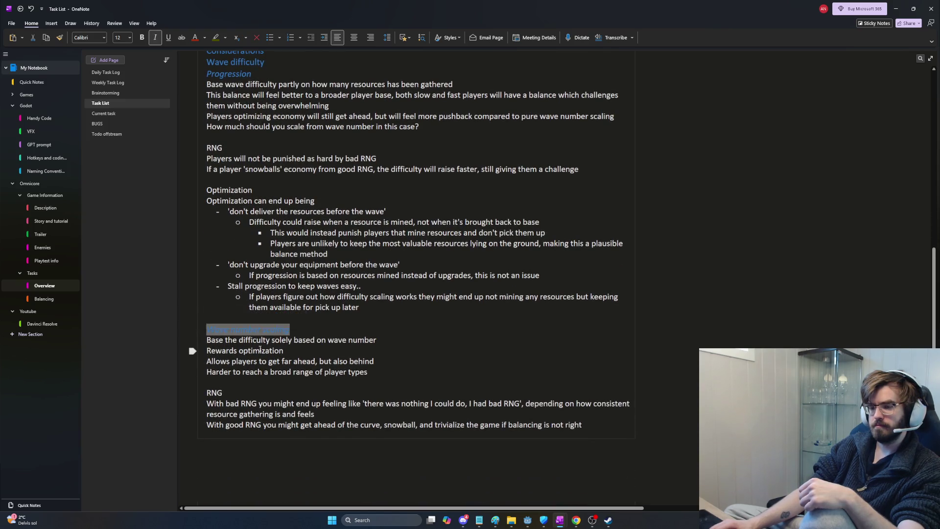
click(266, 349)
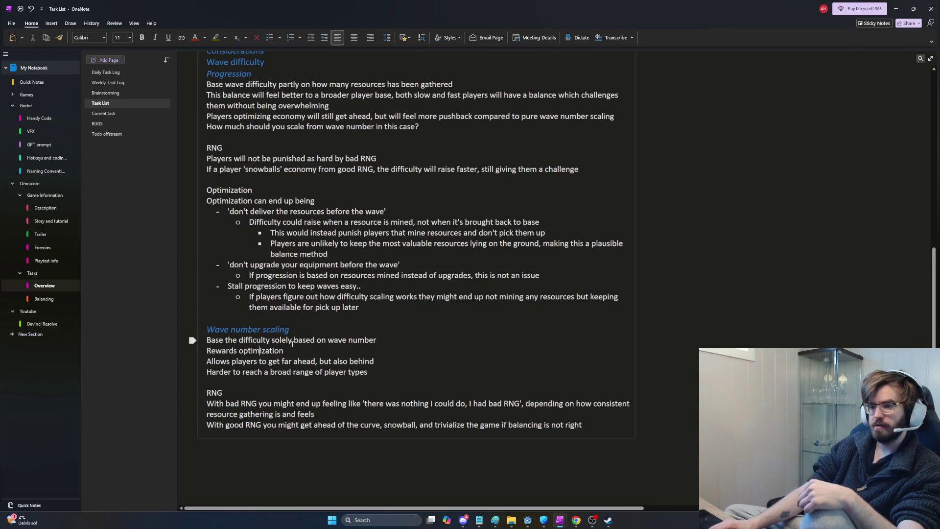
drag(290, 330, 204, 331)
click(268, 349)
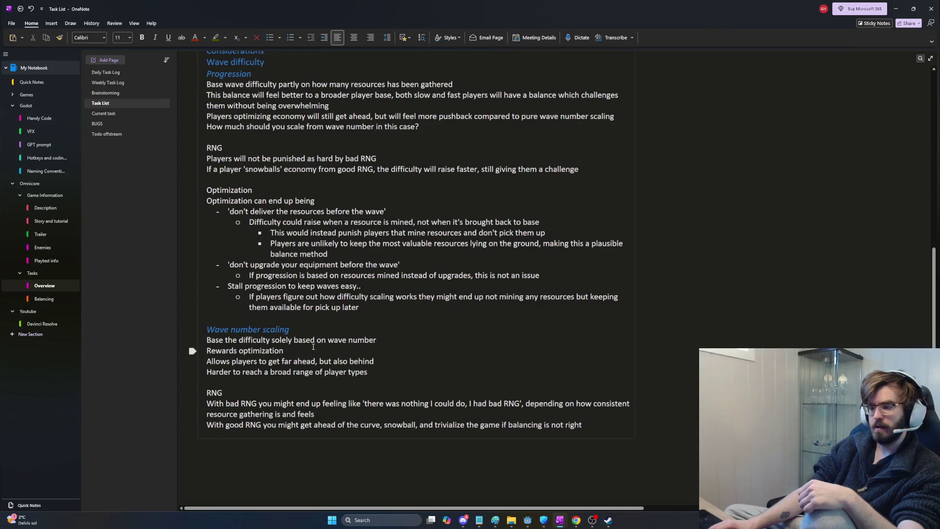
click(308, 331)
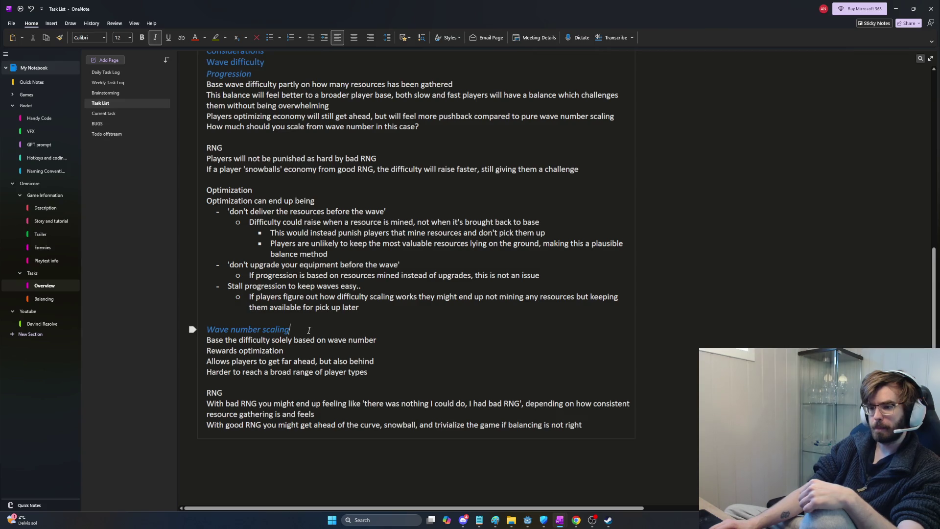
drag(291, 329, 204, 331)
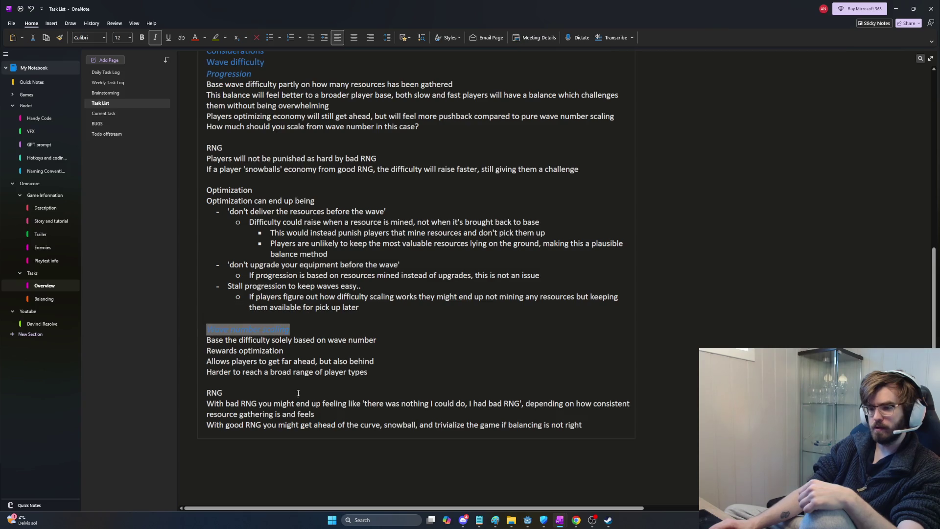
scroll(317, 362, up, 3)
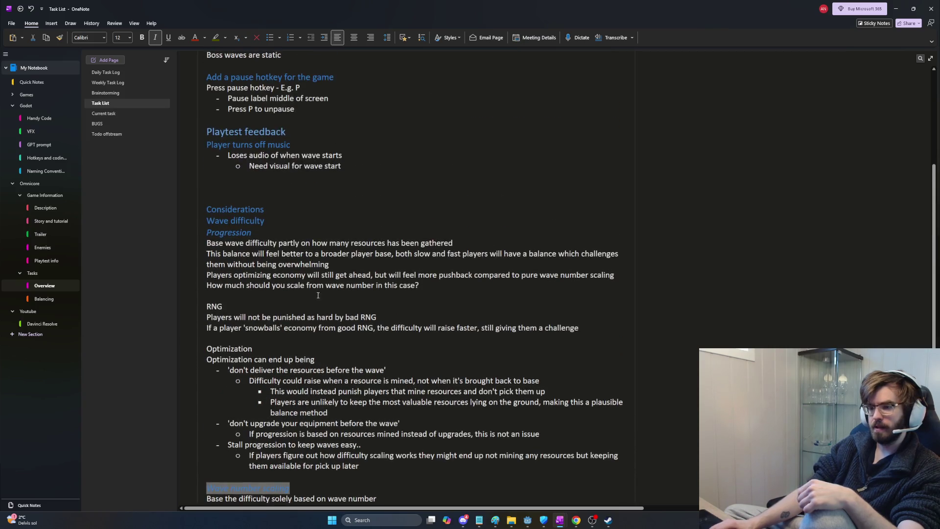
scroll(313, 368, down, 3)
mouse_move(294, 329)
mouse_down()
mouse_move(207, 329)
mouse_move(291, 330)
mouse_move(242, 333)
mouse_up()
click(230, 333)
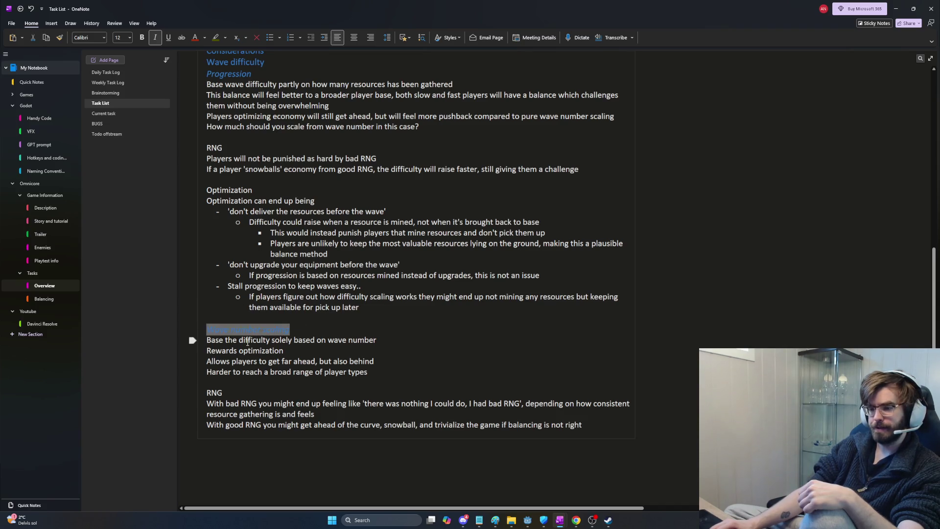
click(240, 340)
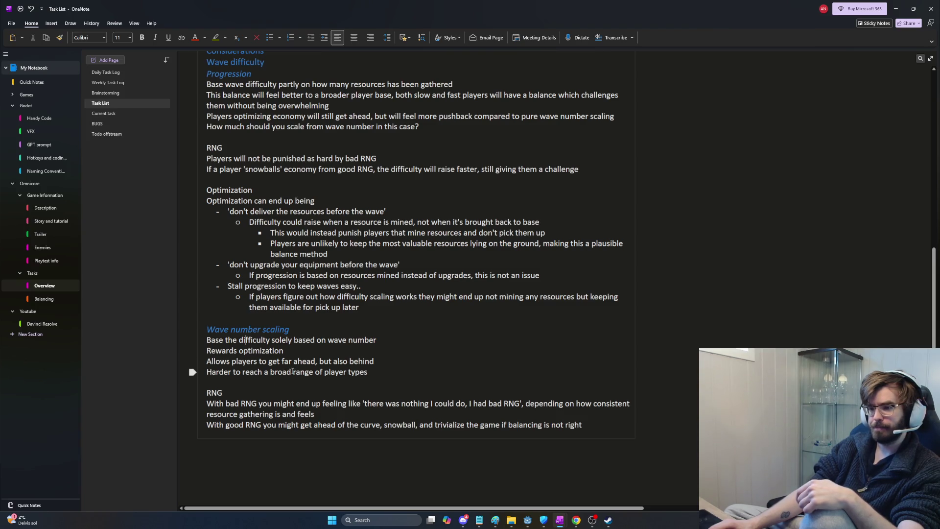
scroll(292, 371, up, 3)
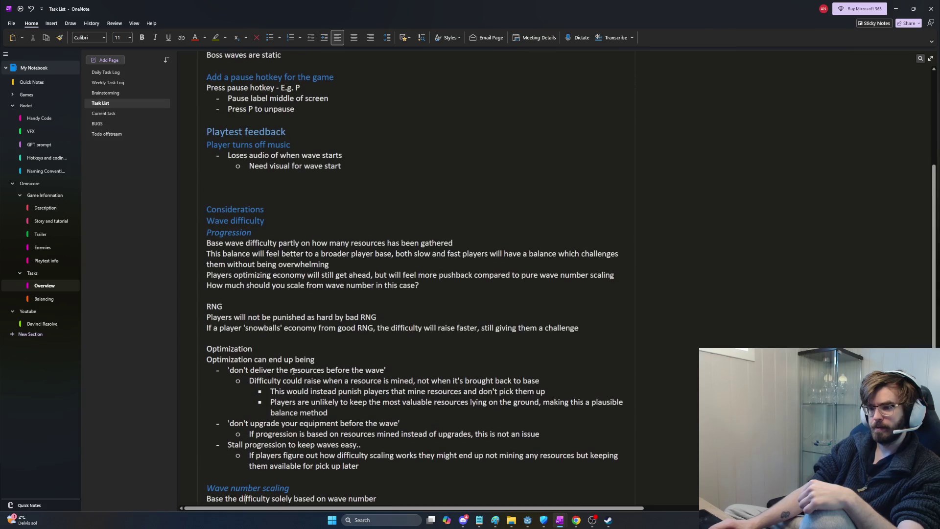
scroll(292, 371, down, 2)
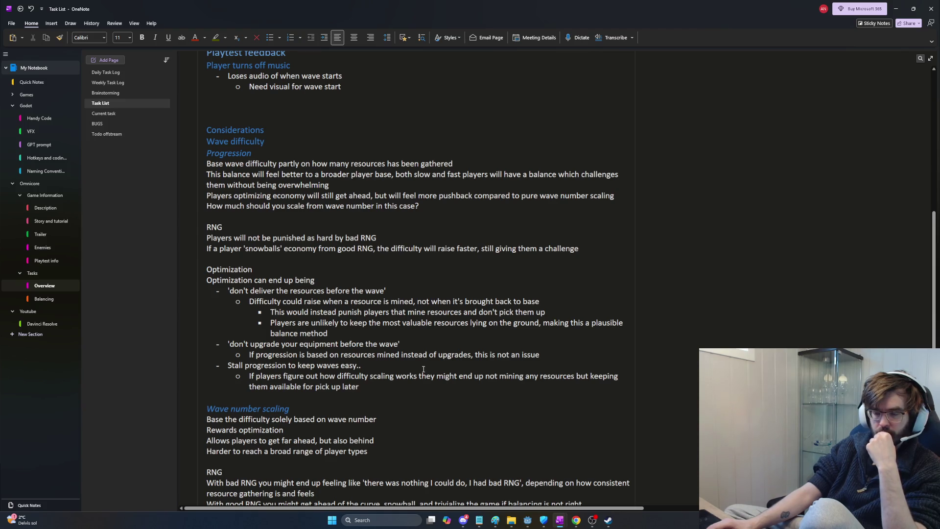
scroll(423, 369, down, 3)
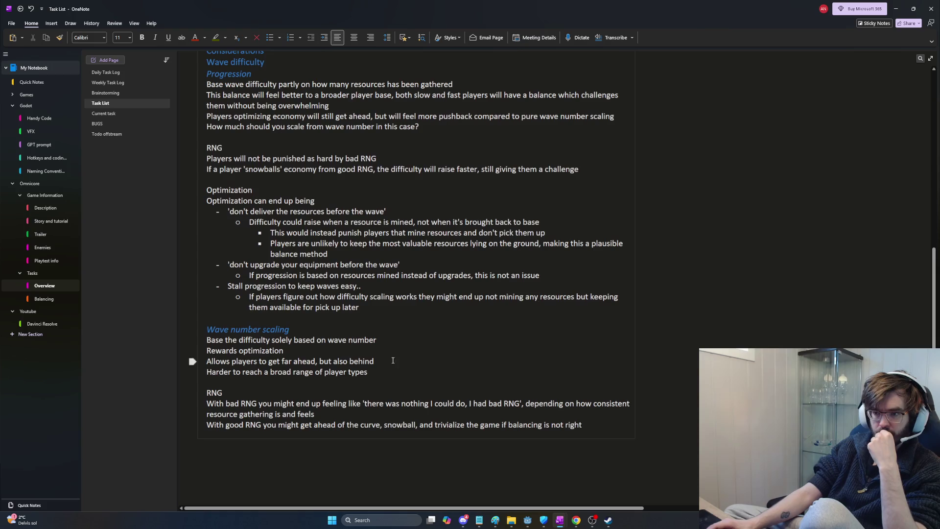
click(383, 309)
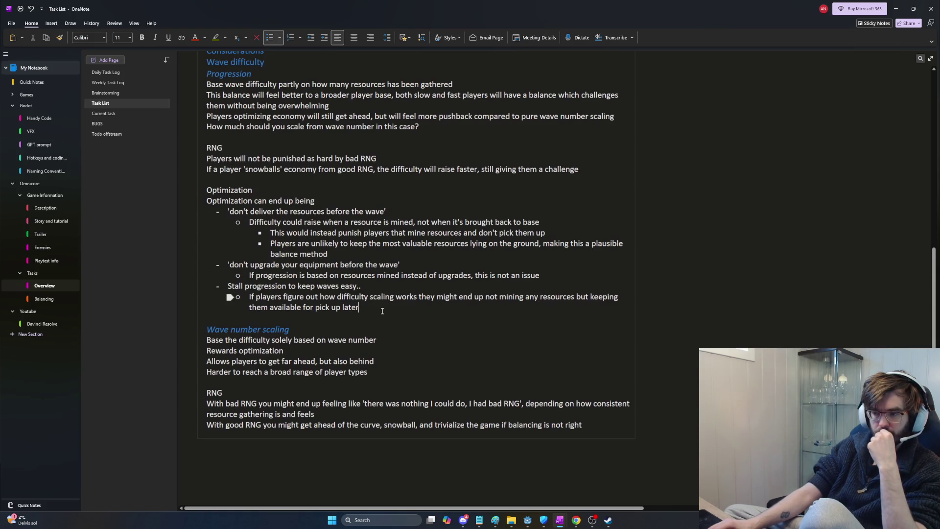
click(601, 425)
- Add a Heading 4 'Difficulty setting scaling' line at the page bottom, discarding draft body words
key(Return)
key(Return)
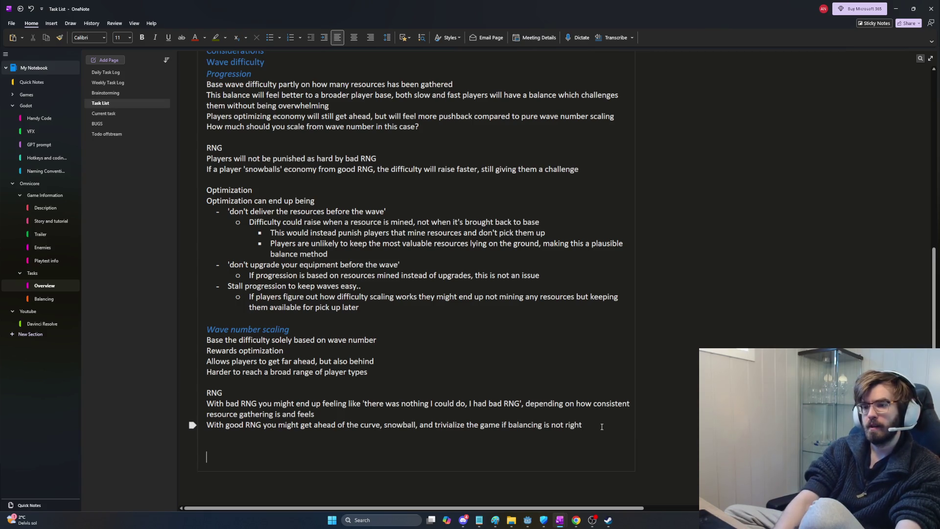
key(ctrl+alt+4)
text(Difficulty setting scaling)
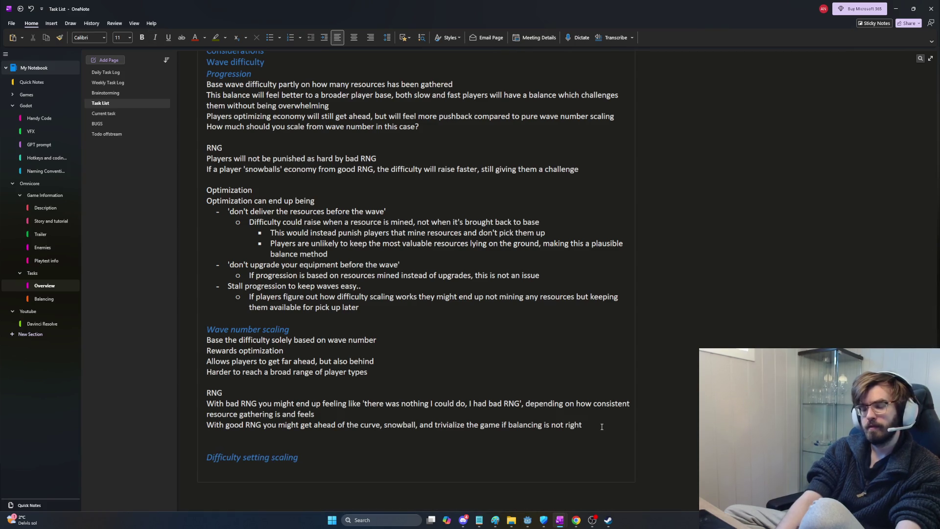
text(On top of)
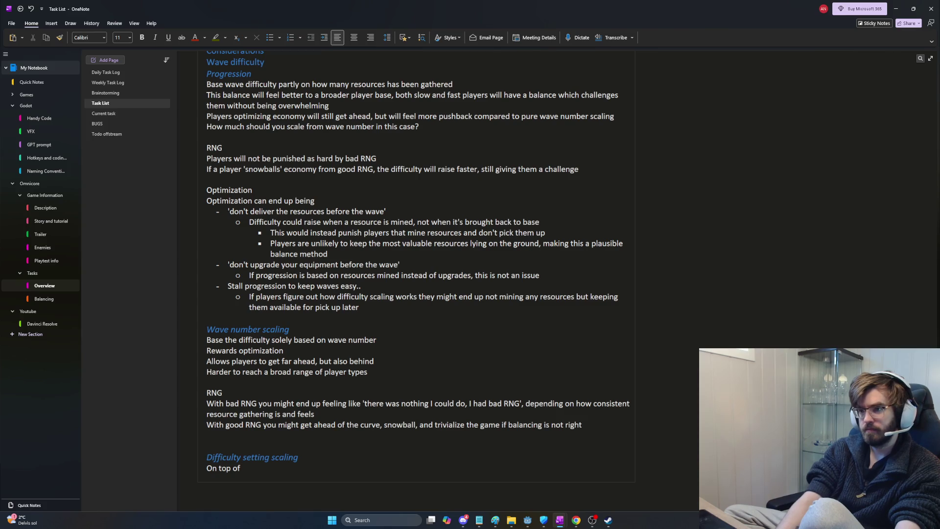
key(BackSpace)
key(BackSpace)
key(BackSpace)
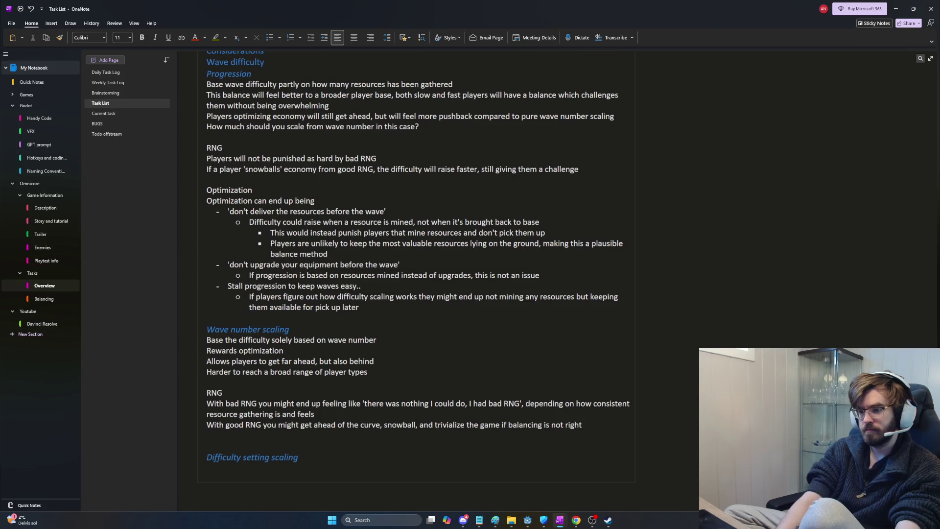
text(S)
key(BackSpace)
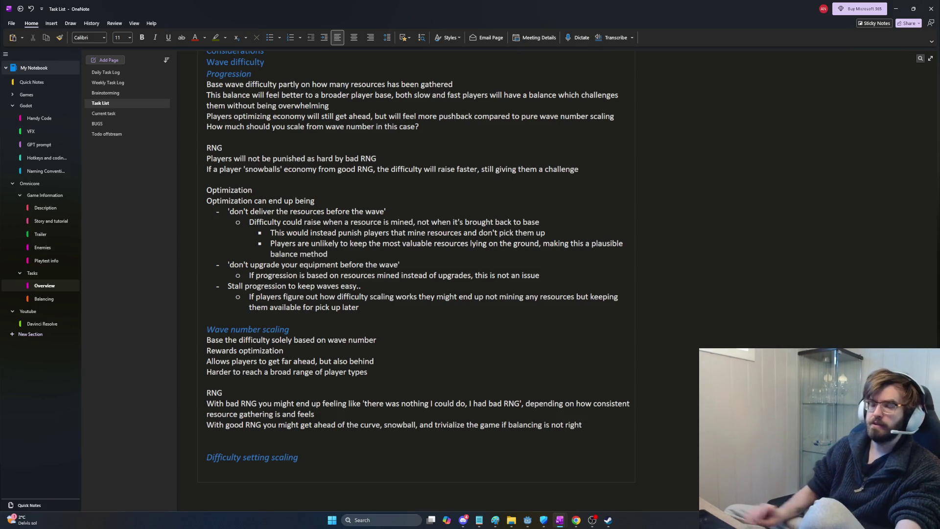
scroll(623, 82, up, 5)
drag(252, 233, 206, 233)
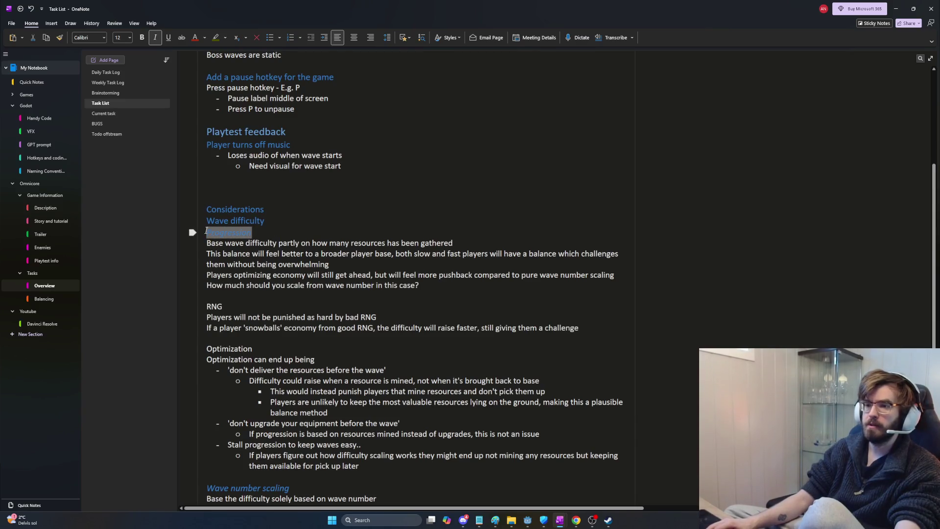
click(315, 248)
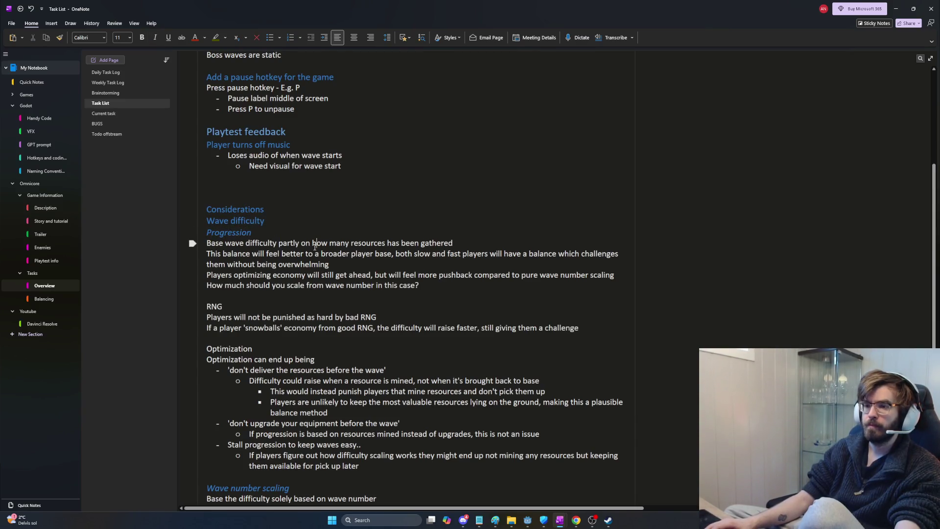
double_click(229, 232)
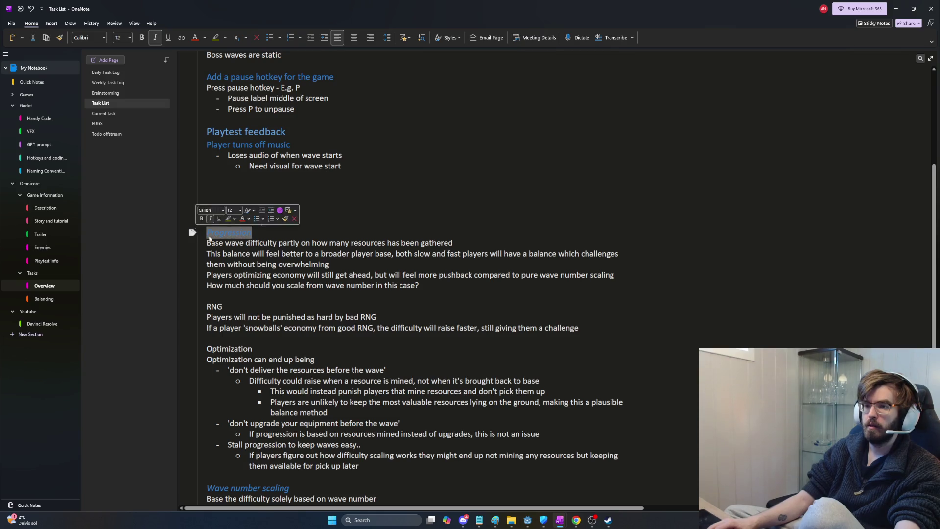
click(291, 270)
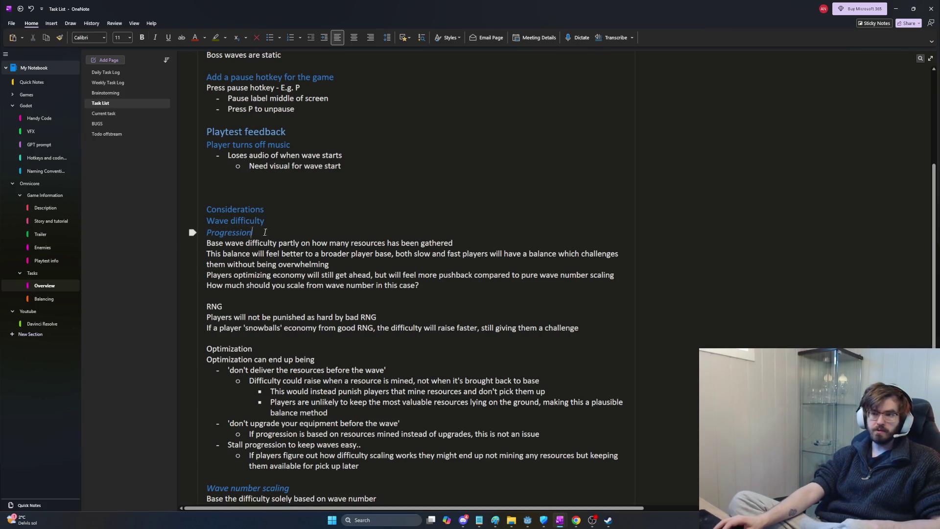
drag(269, 233, 205, 233)
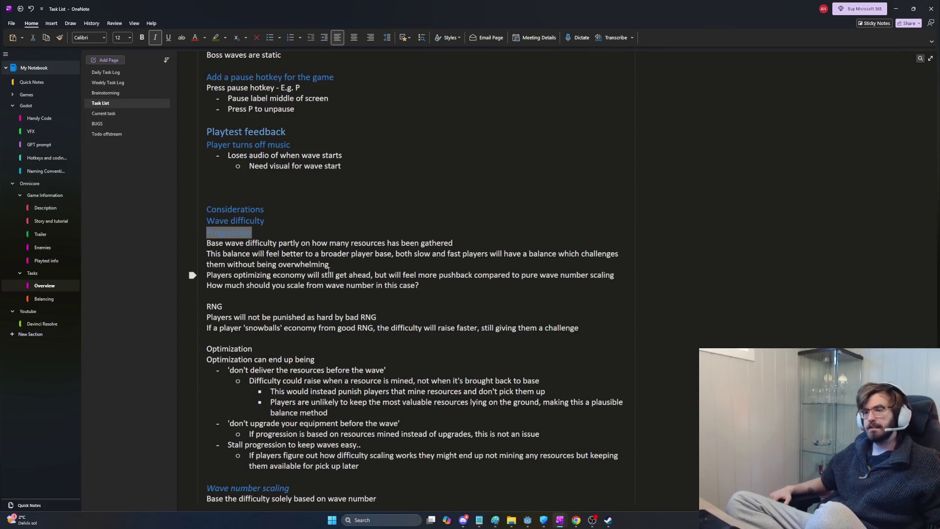
scroll(329, 269, down, 6)
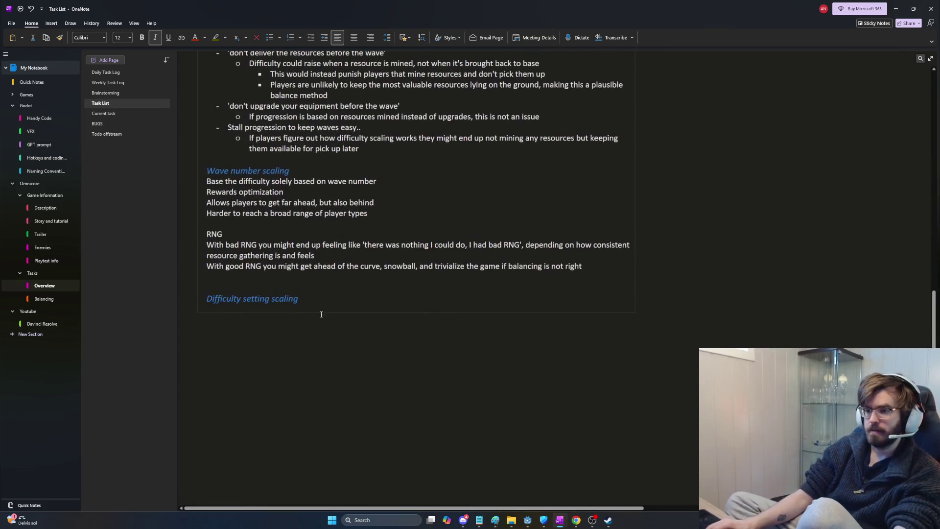
- Write 'An efficient way of allowing a broader audience is always to set up a choice for difficulty'
key(Return)
text(S)
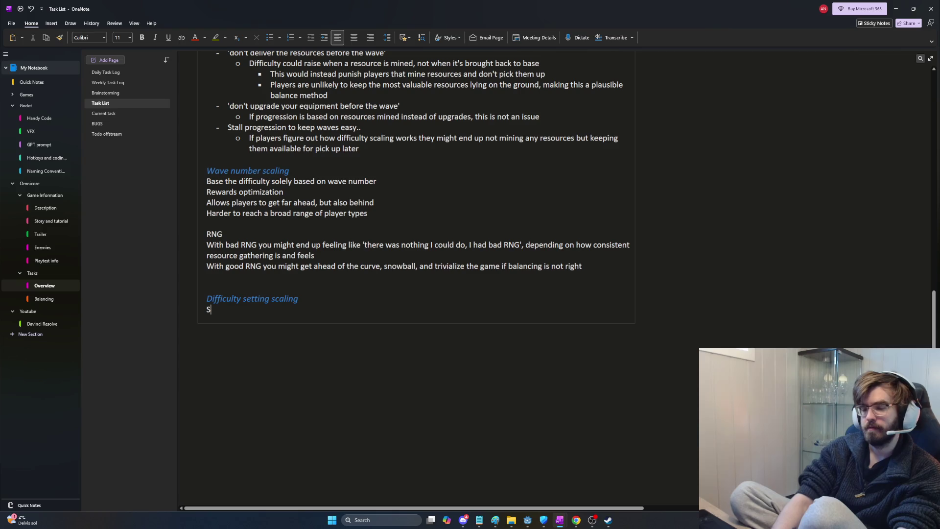
key(BackSpace)
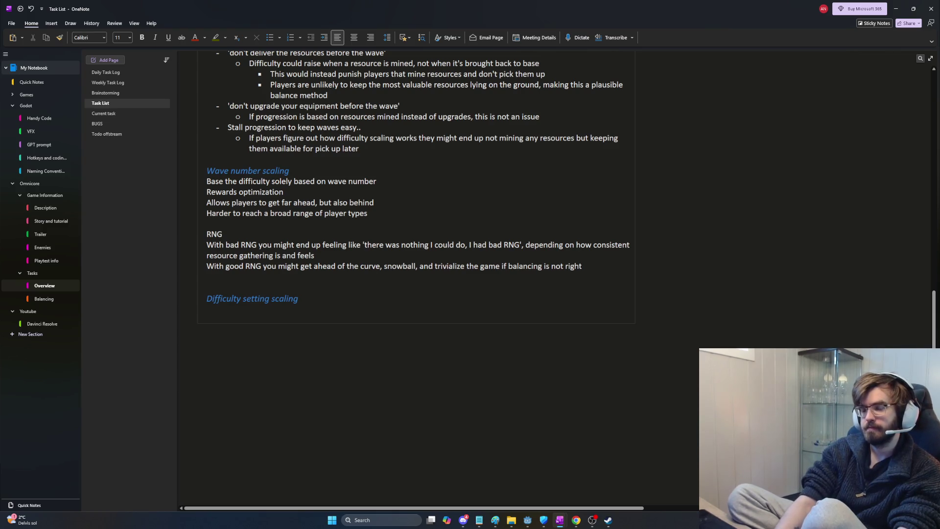
text(Athird)
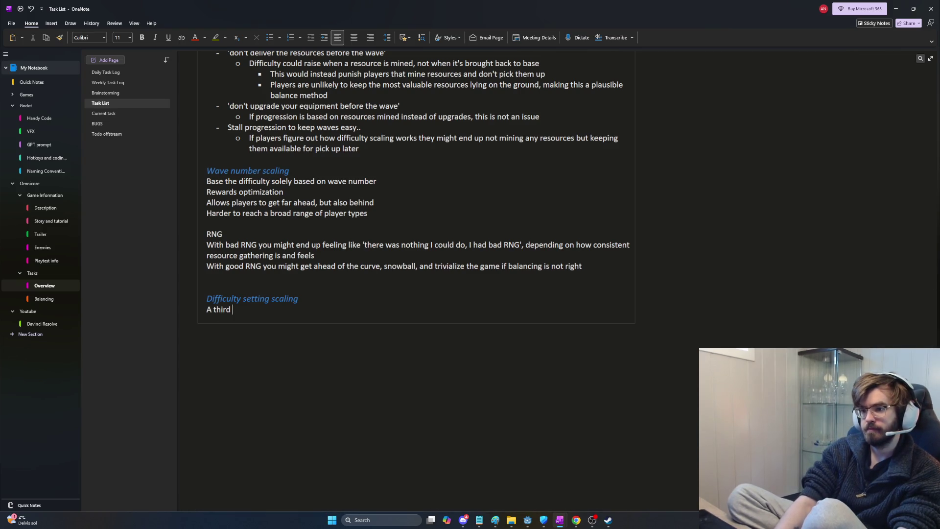
key(BackSpace)
key(BackSpace)
key(BackSpace)
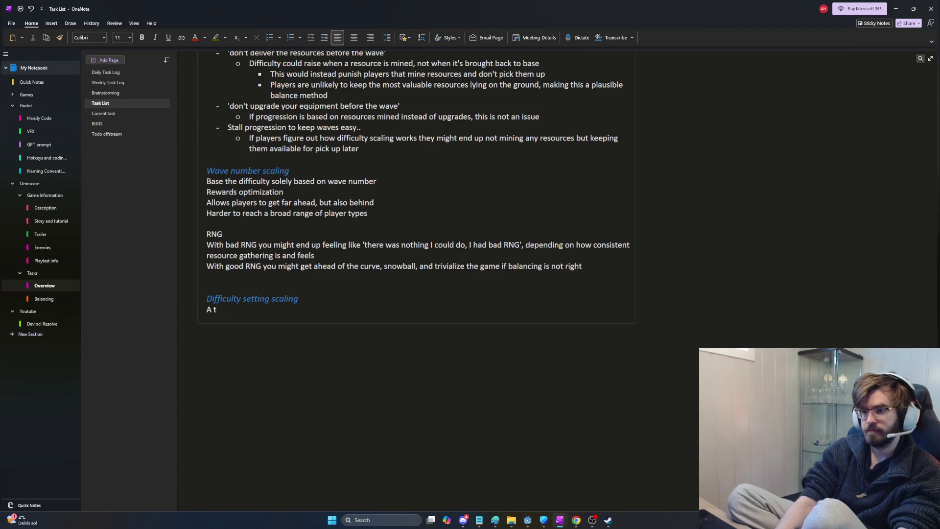
key(BackSpace)
text(This i)
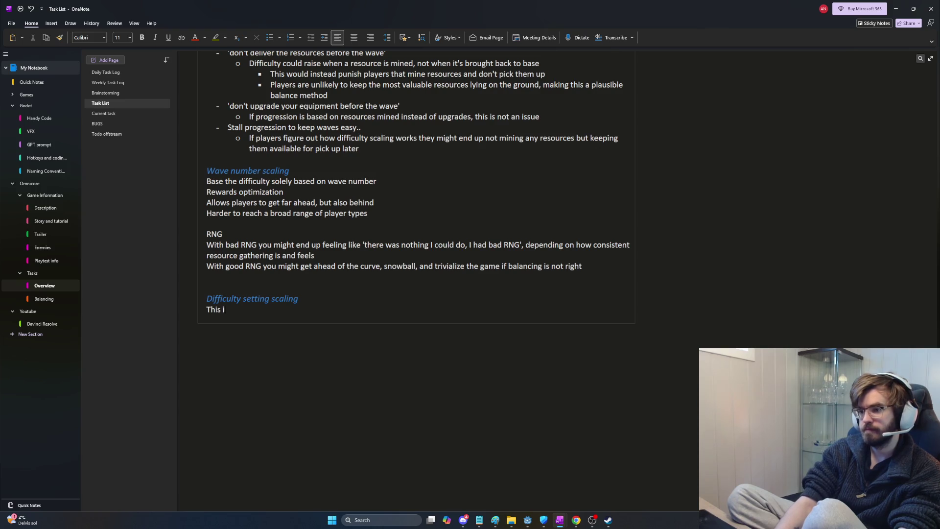
key(BackSpace)
key(BackSpace)
key(BackSpace)
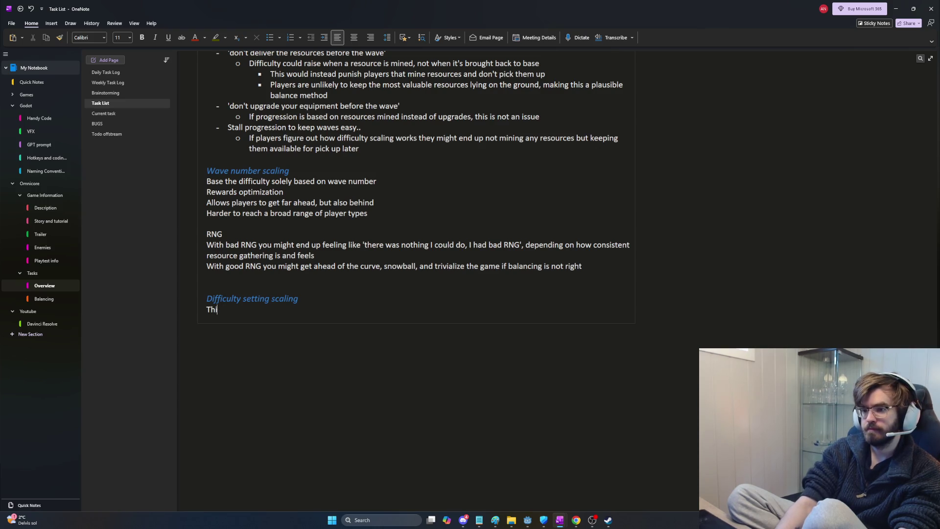
text(Allows )
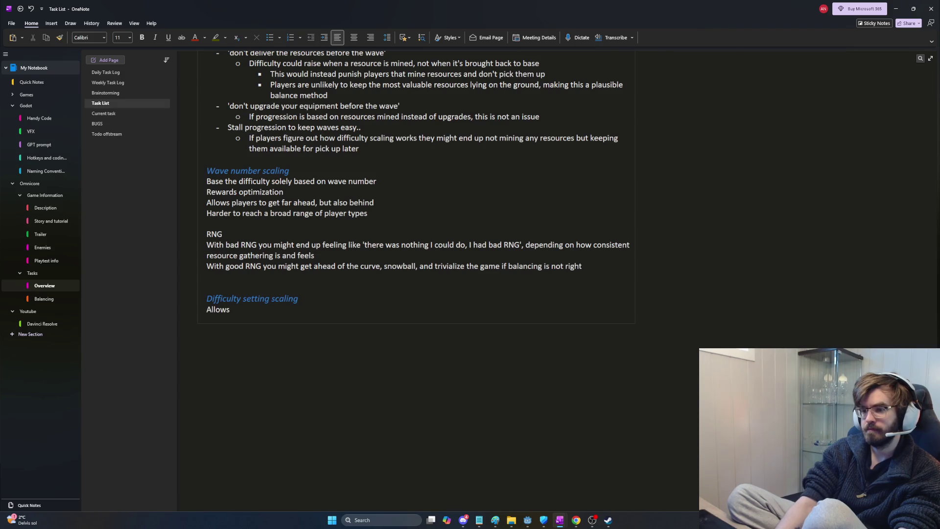
text(an ea)
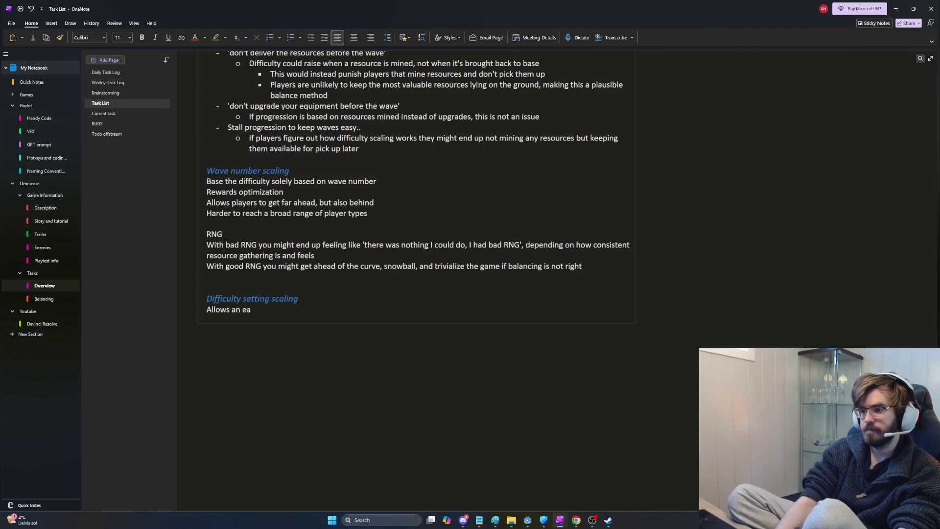
key(BackSpace)
key(BackSpace)
key(BackSpace)
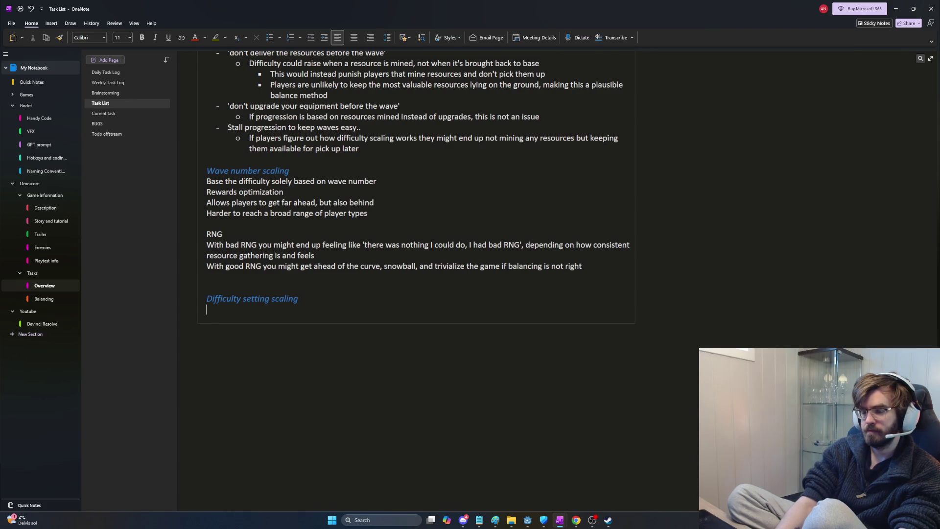
text(An efficient way of allowing a broader audience is alwyays)
key(BackSpace)
key(BackSpace)
key(BackSpace)
text(ays to set up)
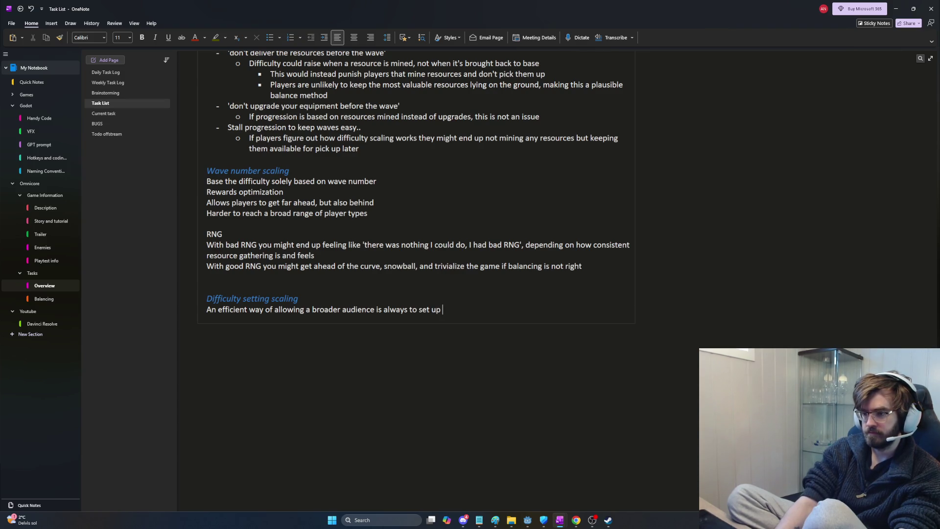
text( a choice for difficulty)
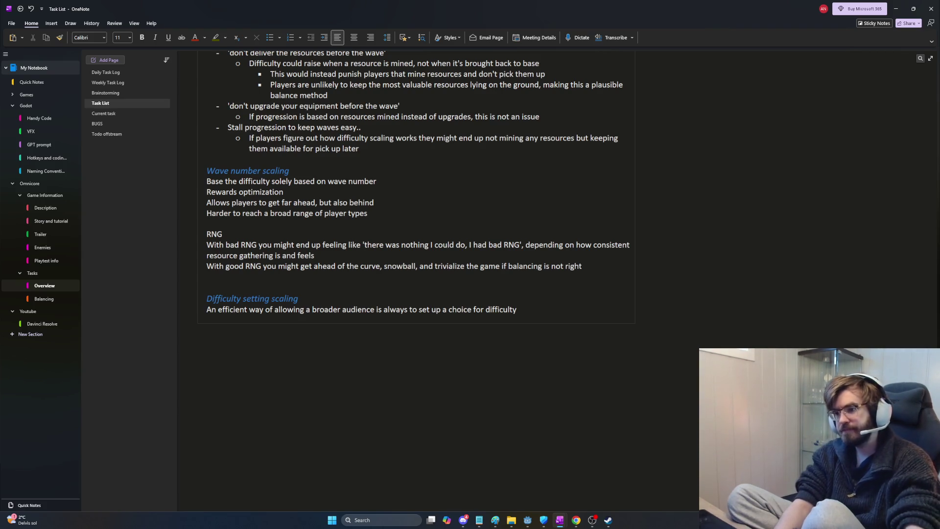
- Try a 'This could be either:' follow-up line, then delete it
key(Return)
key(Return)
text(This could be)
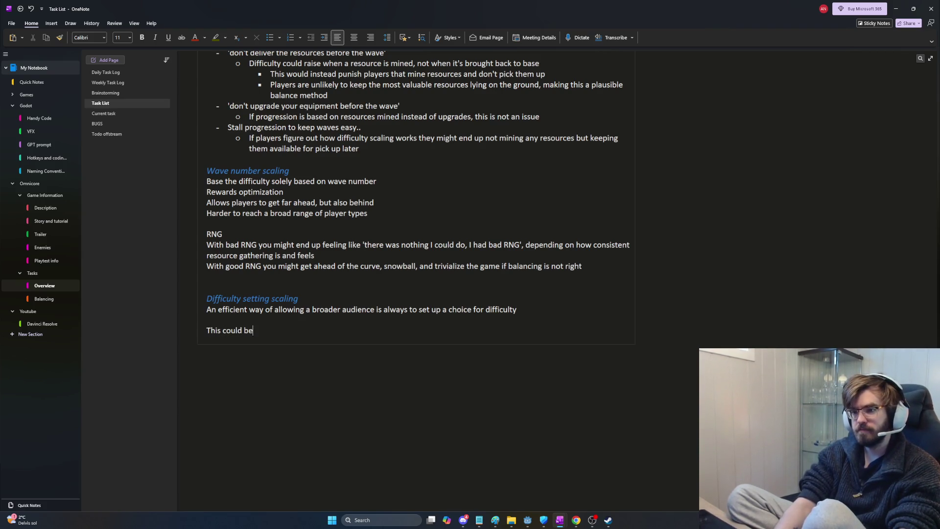
text( either:)
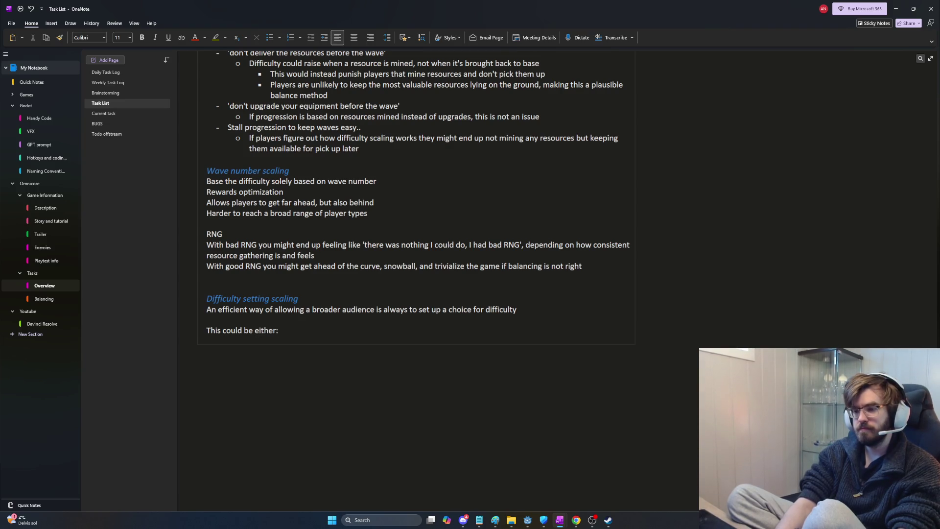
key(BackSpace)
key(BackSpace)
key(BackSpace)
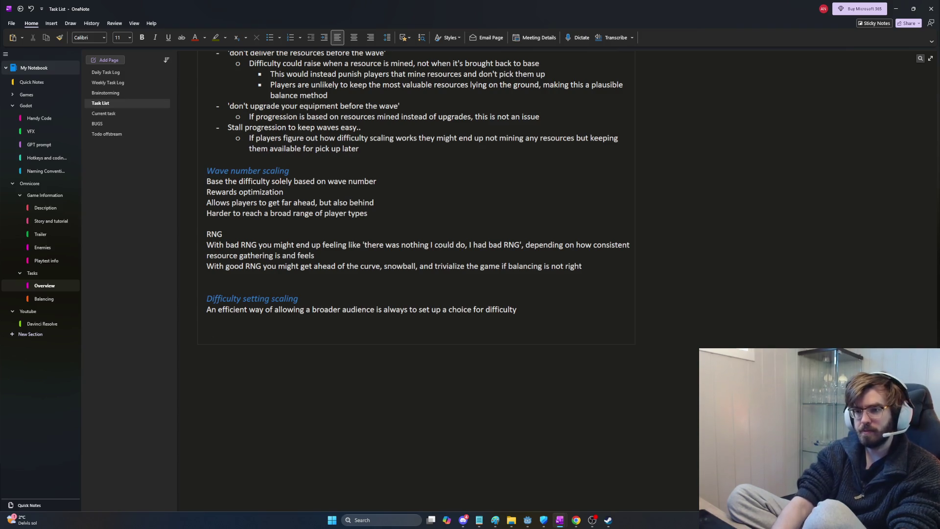
text(F)
key(BackSpace)
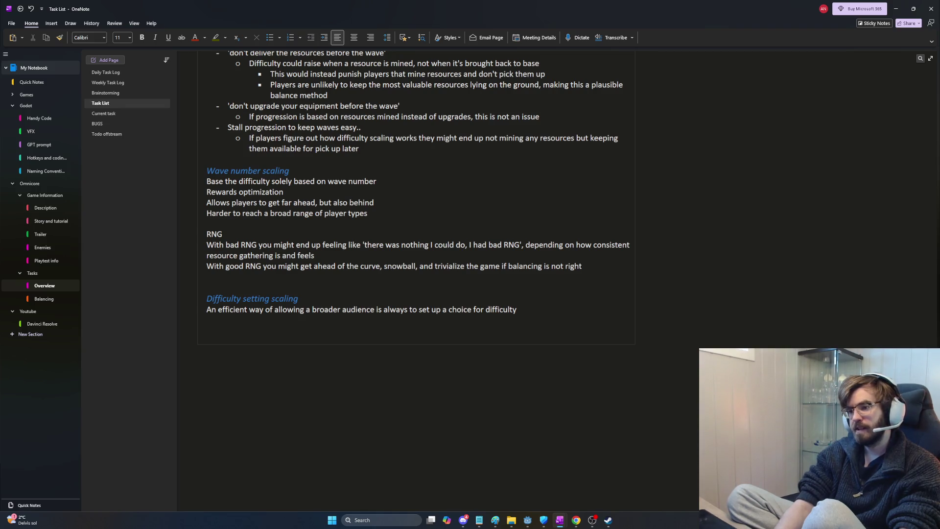
- Type 'Easy, normal, hard, brutal' with the note 'The typical scaler system, where player just picks their desired difficulty'
text(Easy, normal)
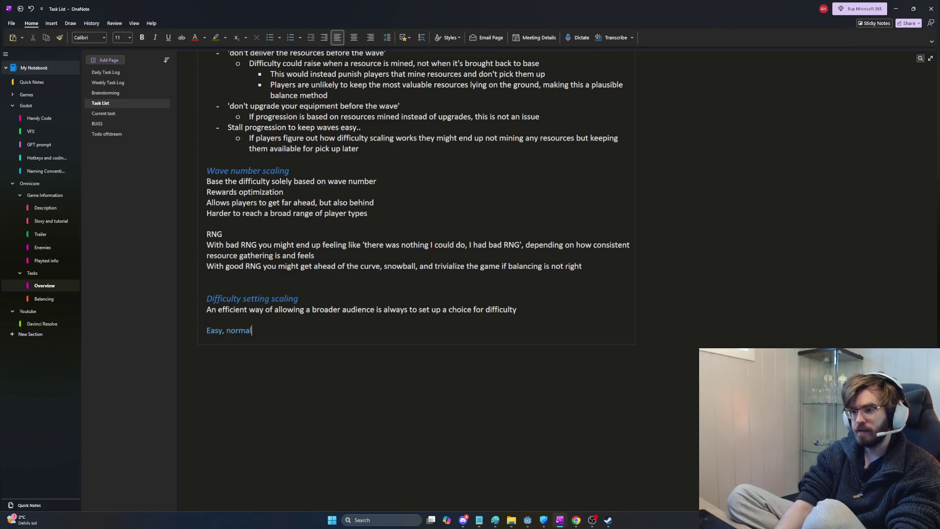
text(, hard, brutal)
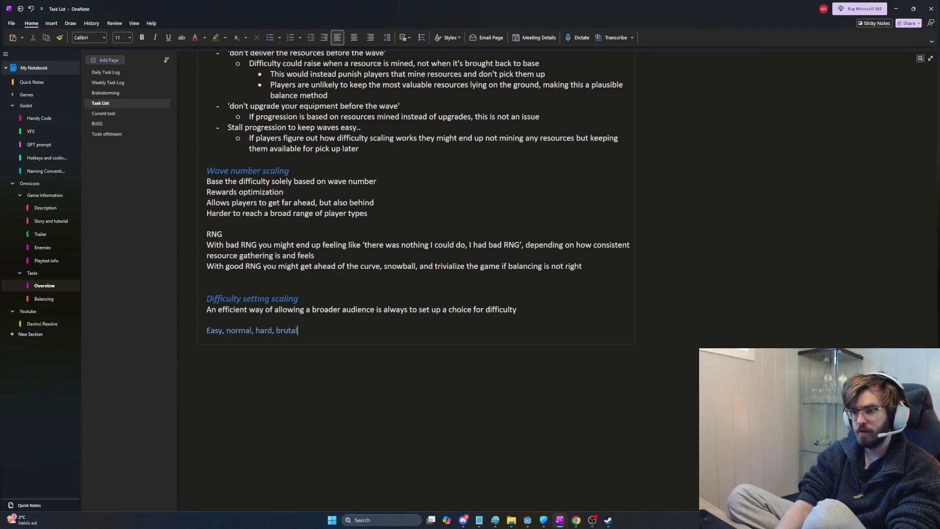
key(Return)
text(The)
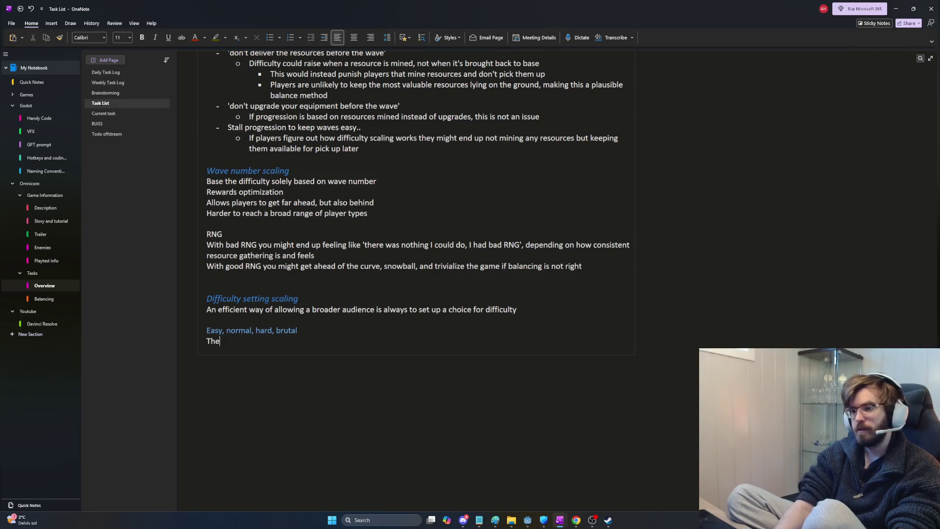
text( typical scaler)
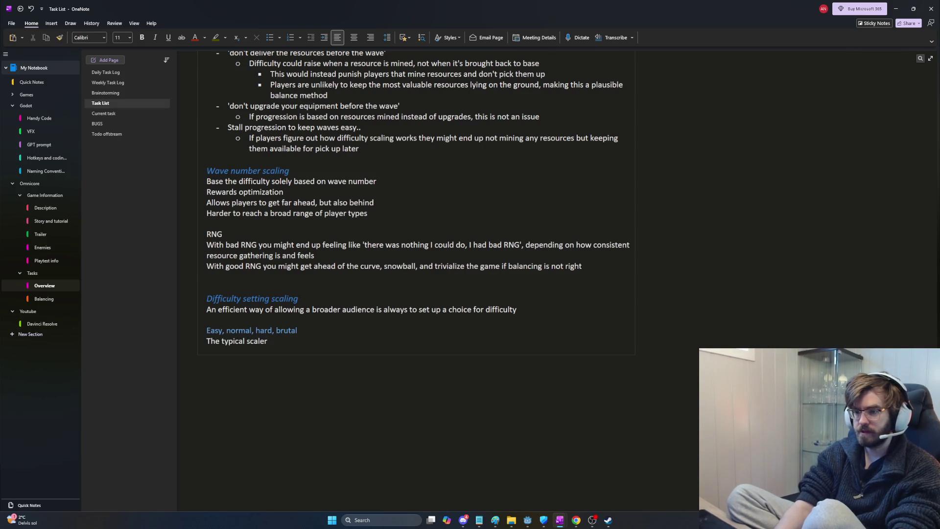
text( system, where play)
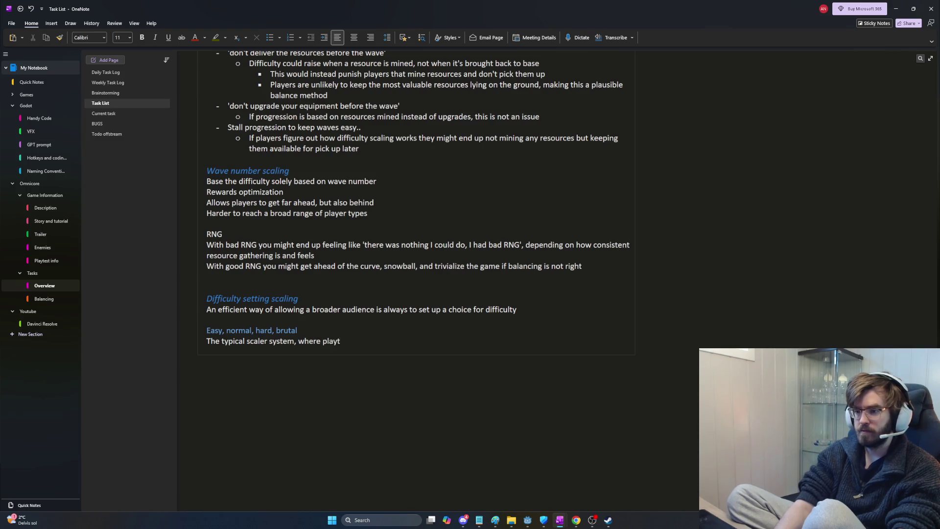
text(er just pick)
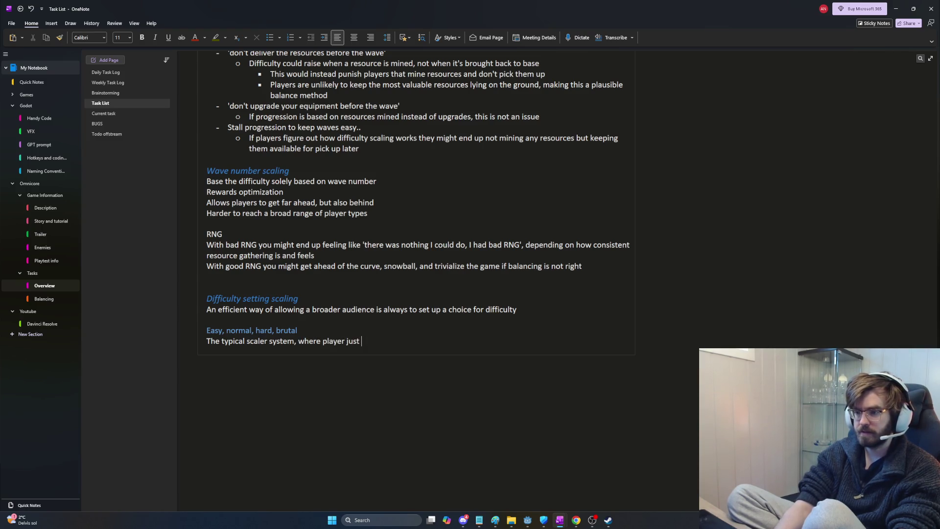
text(s their des)
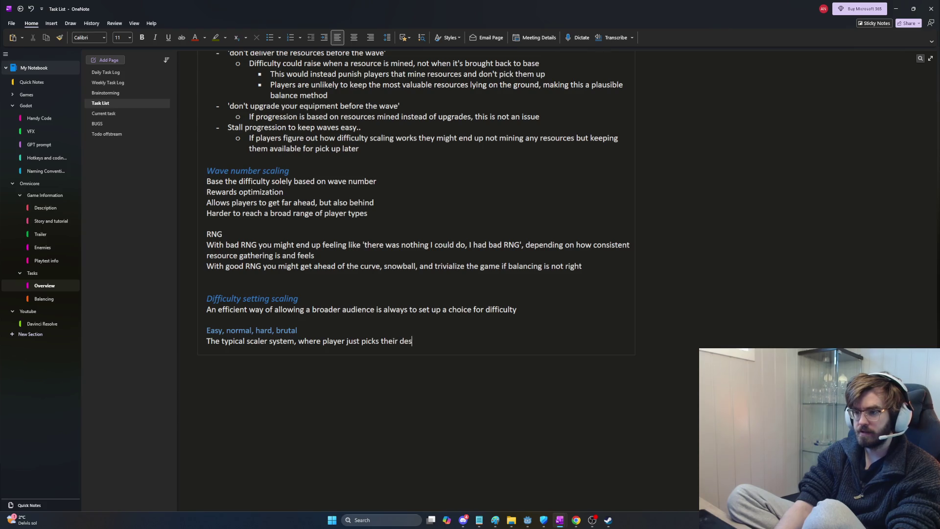
text(ired difficulty)
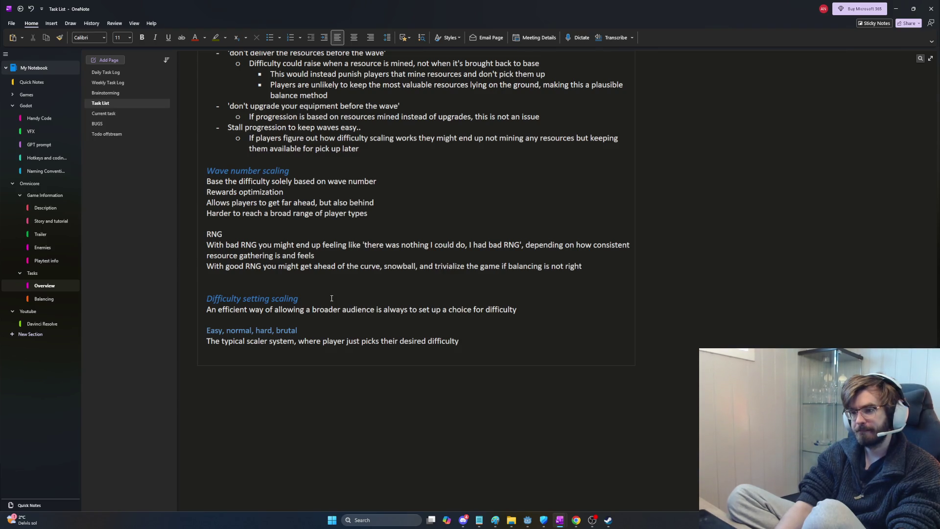
key(Return)
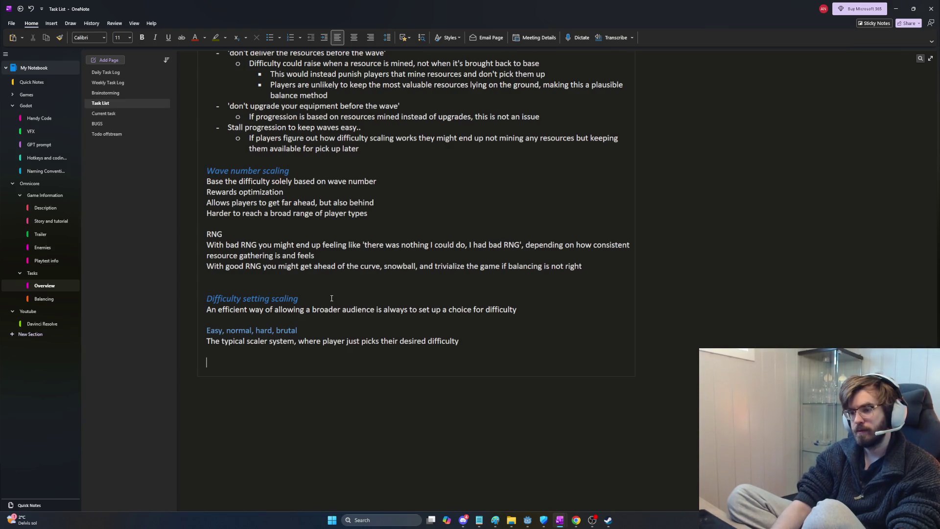
- Add an 'Ascension' heading with lines 'Let the players beat the game ones' and 'Unlock Ascension 1'
text(Ascenscion)
key(Return)
key(BackSpace)
key(BackSpace)
key(BackSpace)
text(sion)
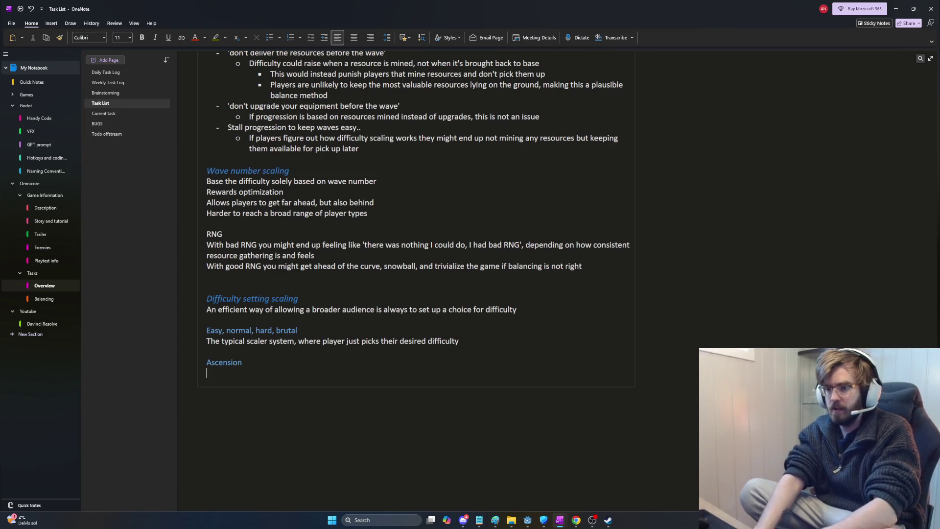
text(Let the players beat t)
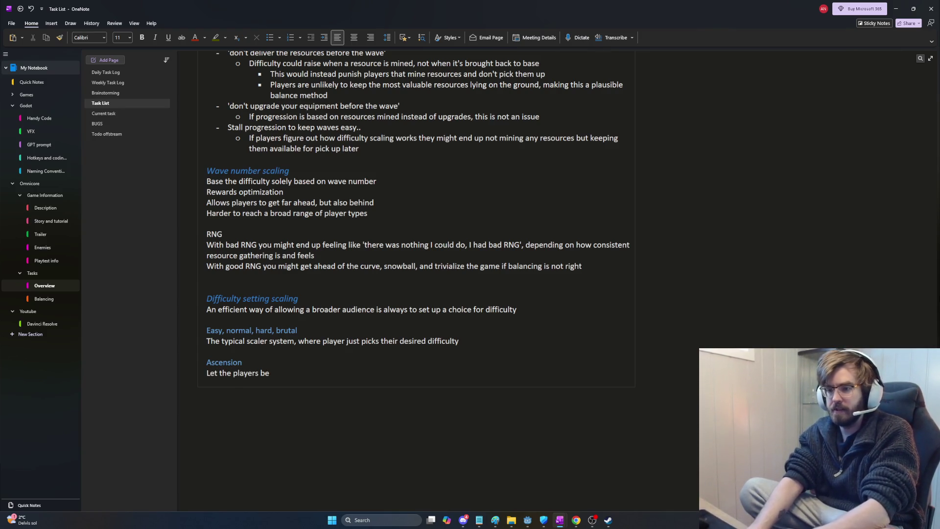
text(he game ones)
key(Return)
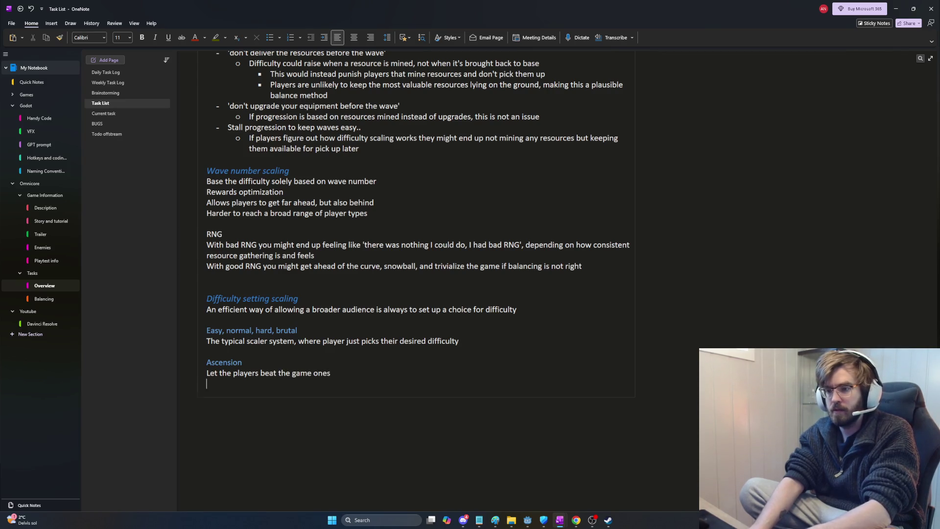
text(L)
key(BackSpace)
text(U)
text(k A)
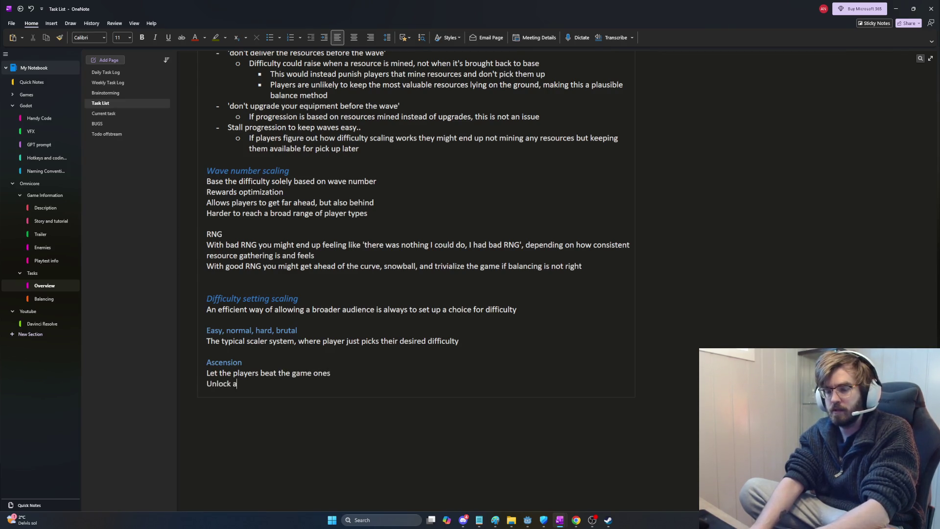
text(scen)
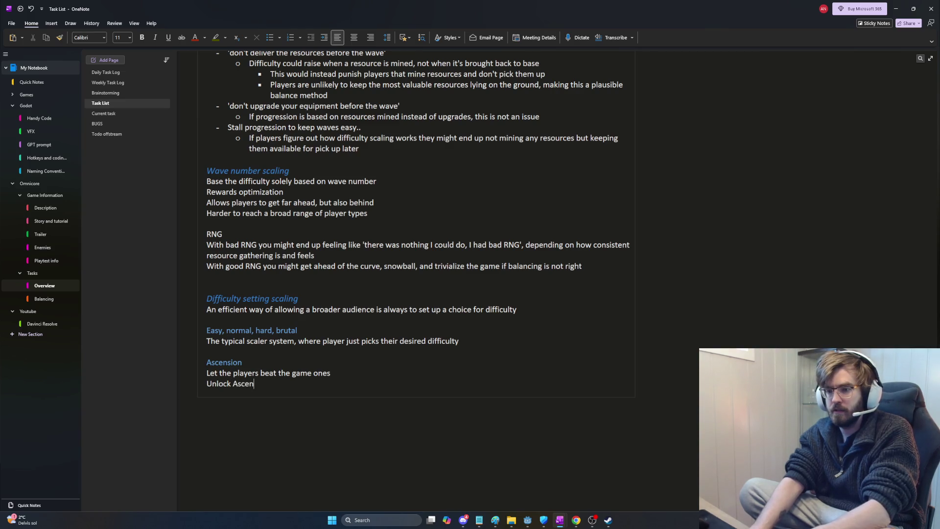
text(sion 1)
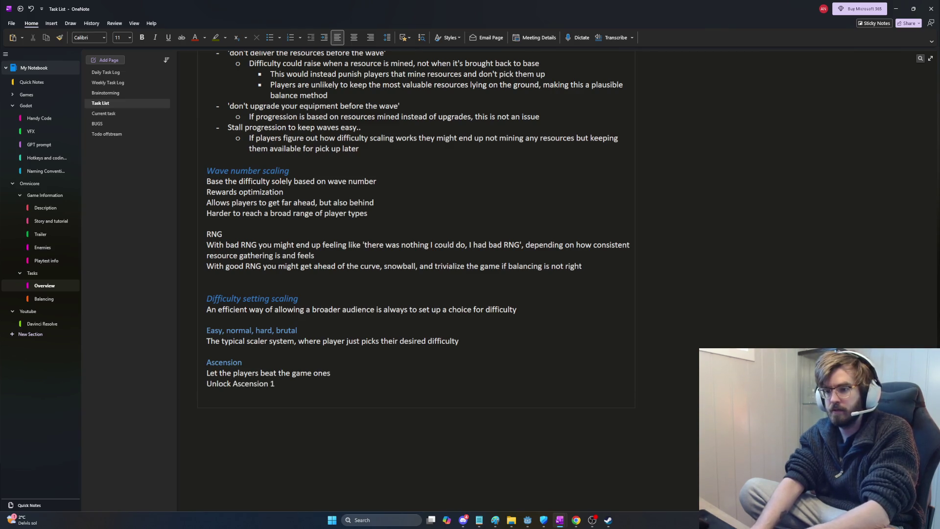
- Add that this makes the game more difficult and may change ore spawn rates and enemy scaling
key(Return)
text(This makes the game more difficutl)
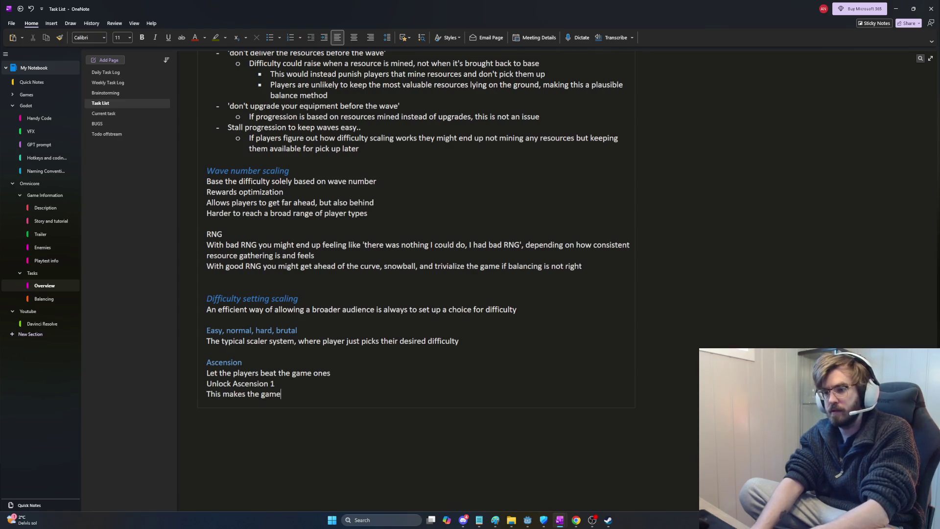
key(BackSpace)
key(BackSpace)
text(lt, and make)
key(BackSpace)
key(BackSpace)
text(y )
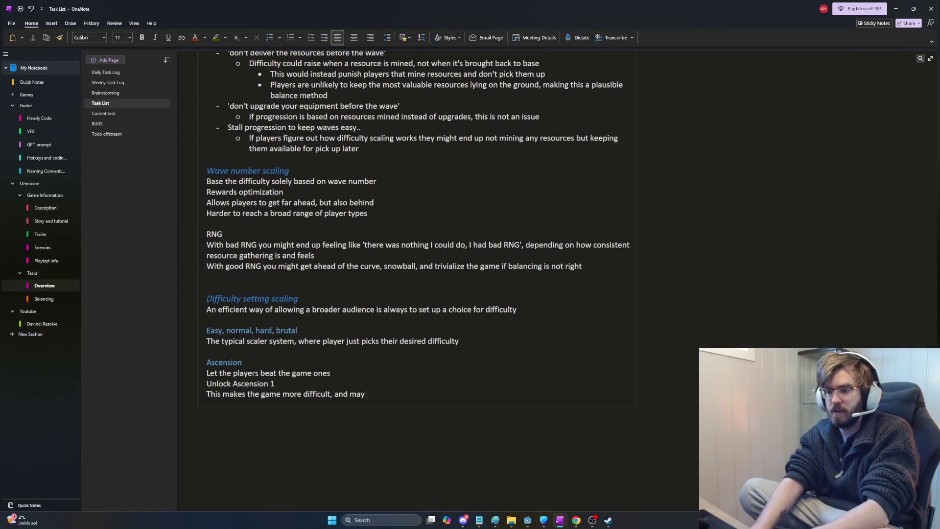
text(change certain )
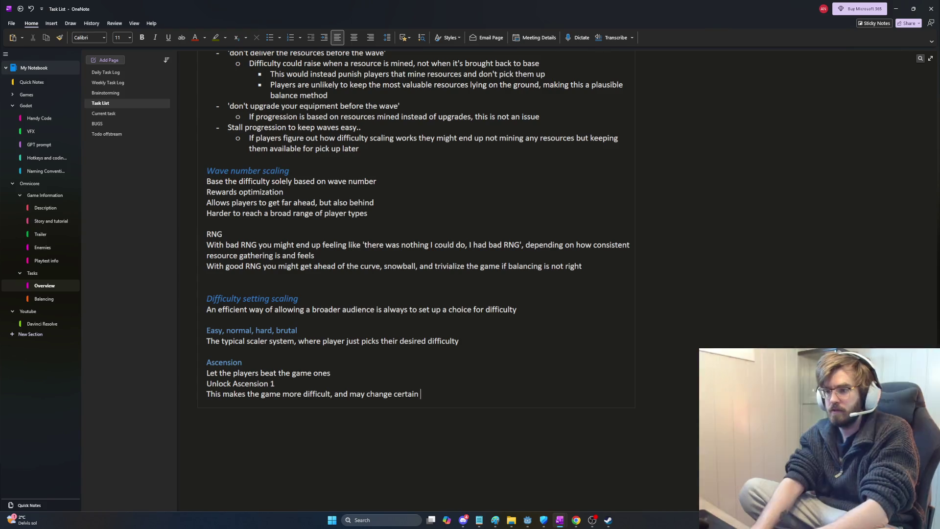
text(elem)
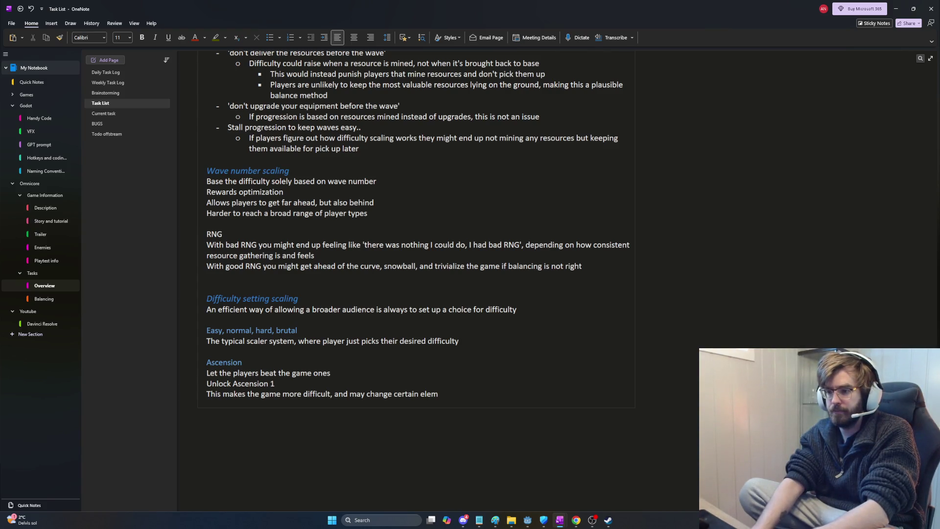
text(ents like ore spawn rates, )
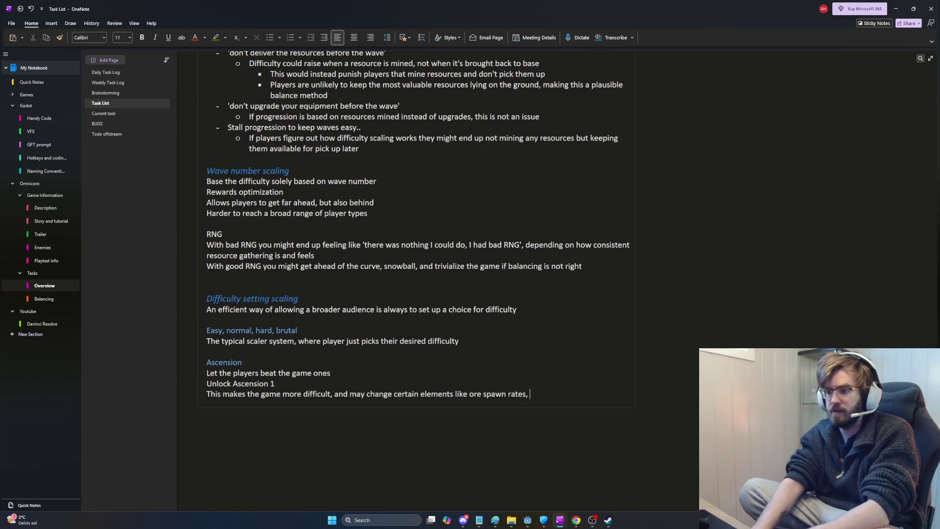
text(enemy scaling, etc..)
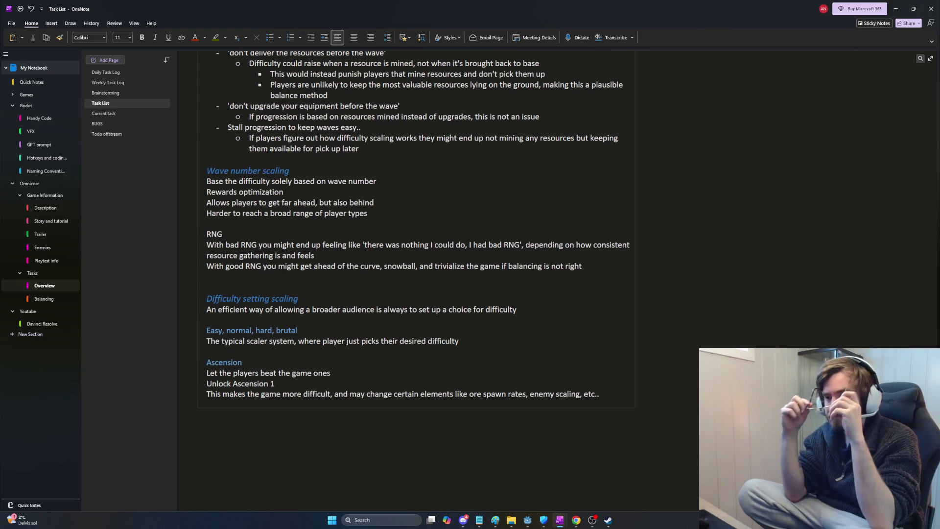
- Insert an italic 'Easy' subheading above Ascension with the note 'Completely progression based'
click(242, 362)
key(Up)
key(Return)
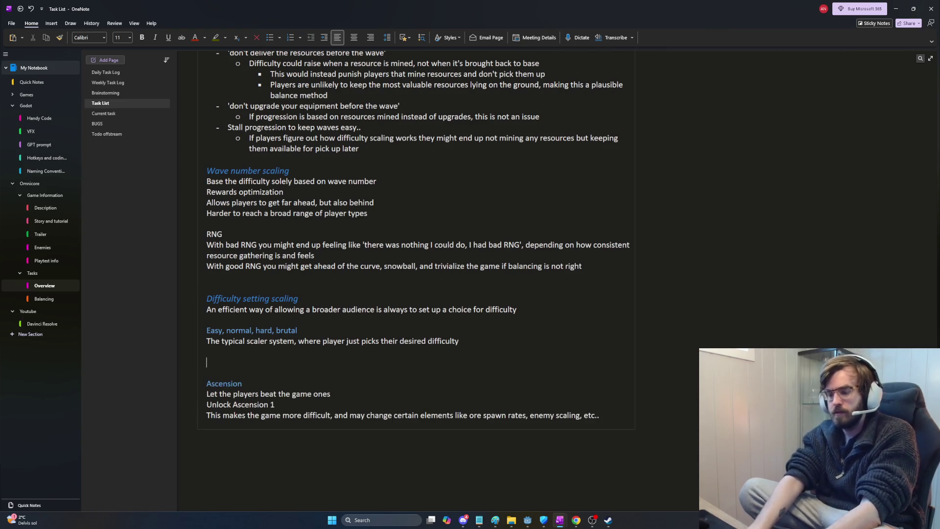
key(ctrl+i)
text(Easy)
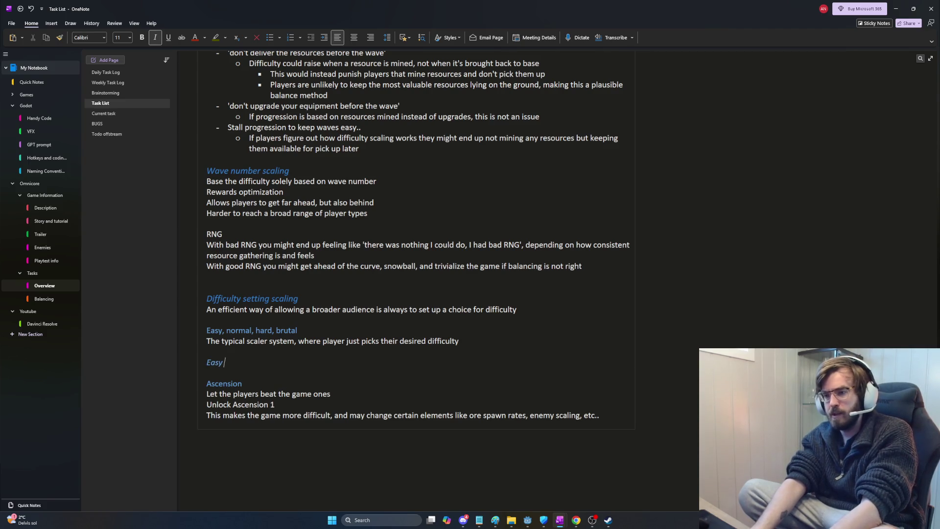
key(Return)
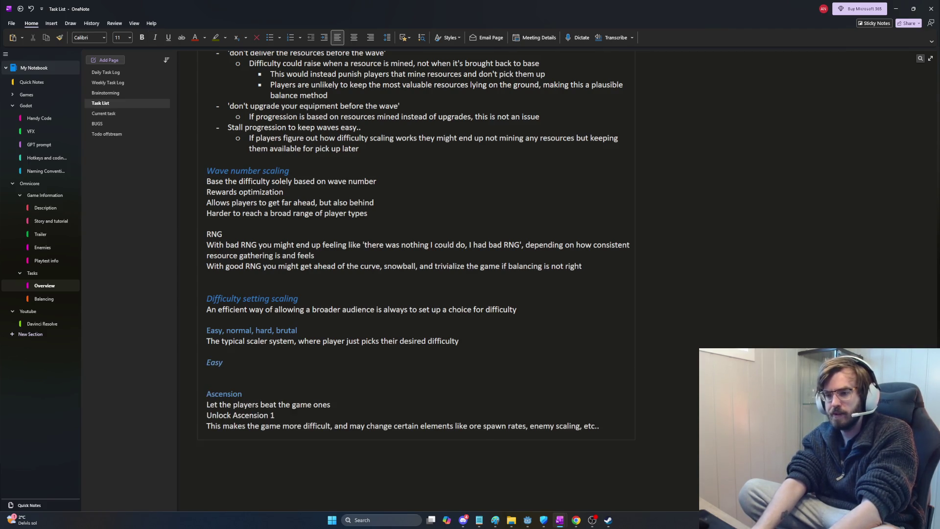
text(Completely progression based)
key(Return)
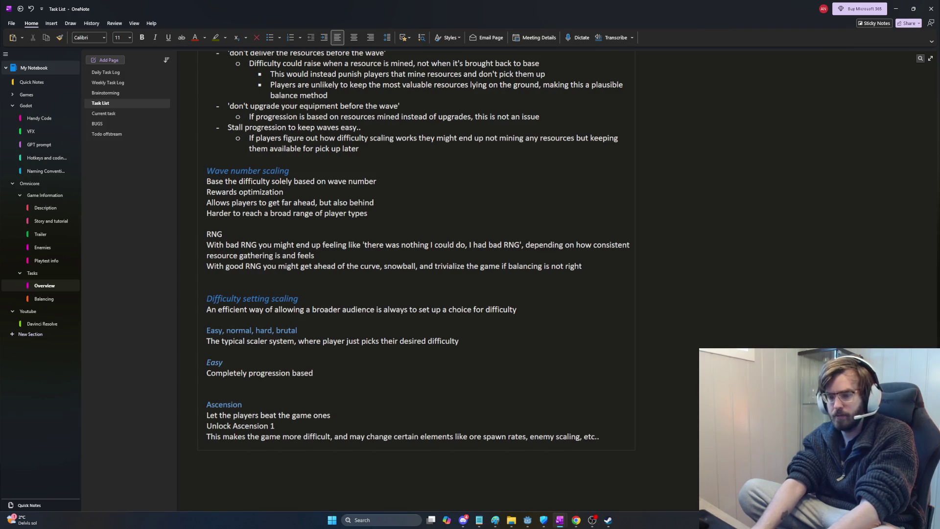
- Add Easy notes 'Suited for a player who just wants to chill' and 'Longer wave timers'
text(Suited for )
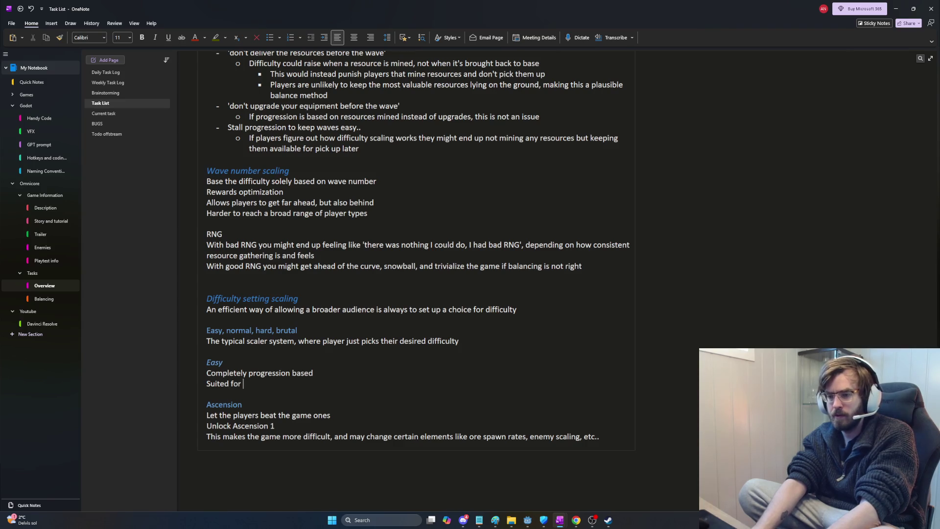
text(a player whoi)
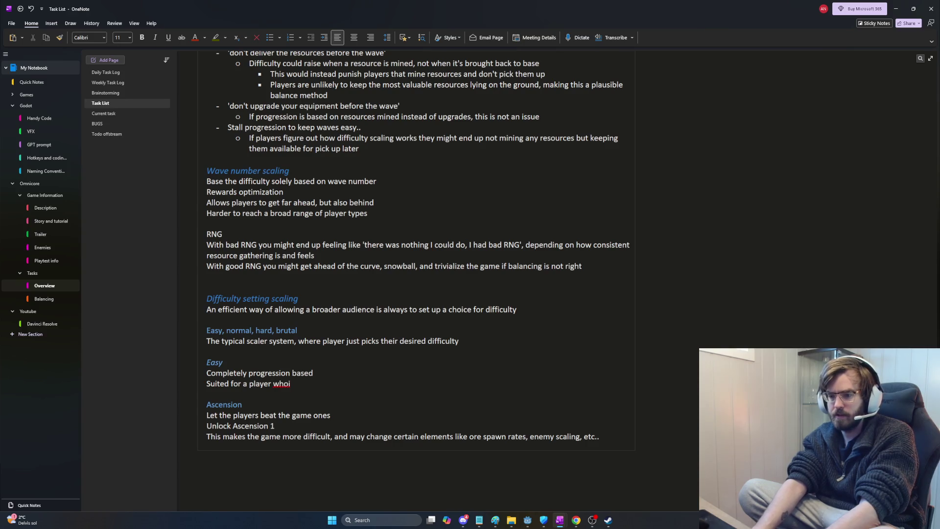
key(BackSpace)
text(just wants to chill)
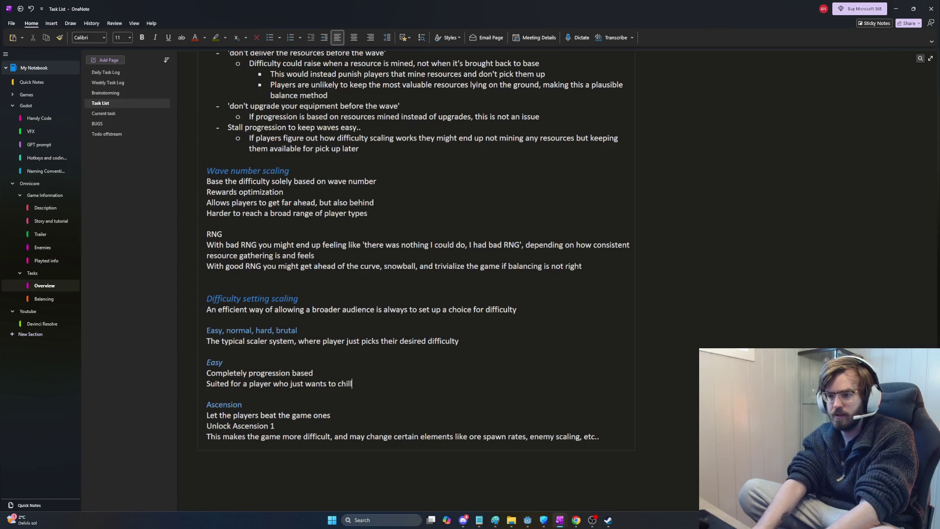
key(Return)
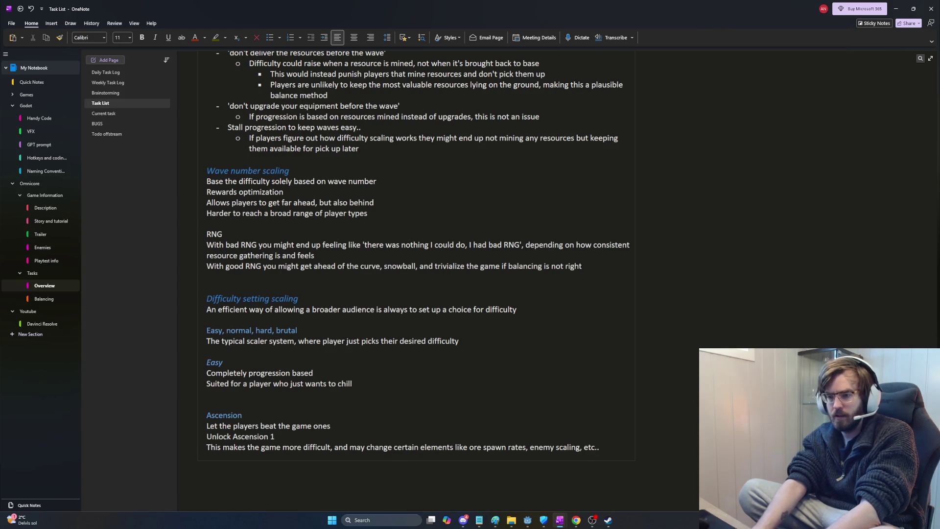
text(Longer wave timer)
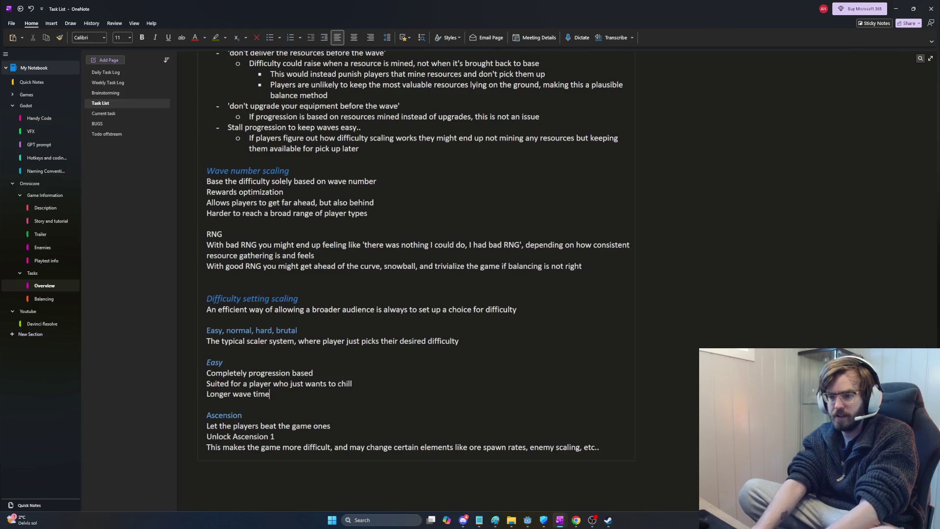
text(s)
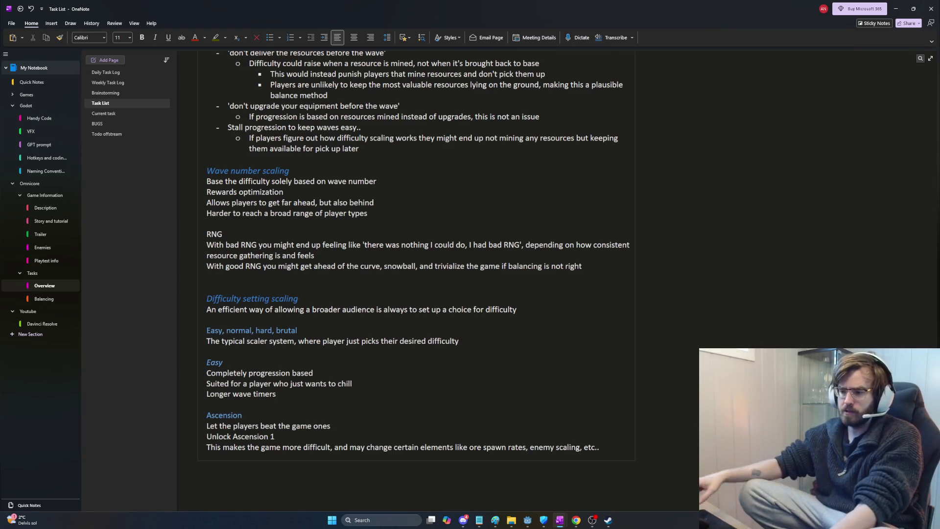
key(alt+Tab)
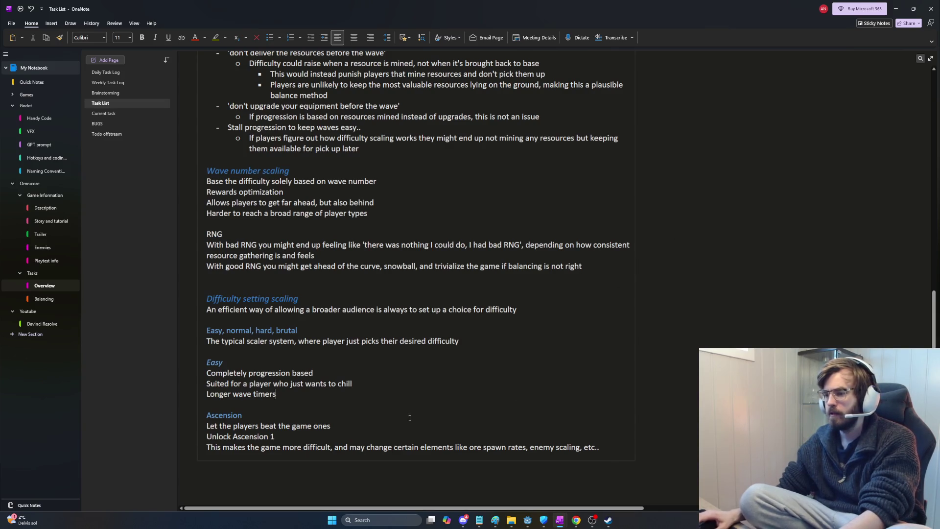
- Under 'Longer wave timers?', bullet that unskilled players may enjoy the intended frequency and 'This could be another setting?'
text(? -)
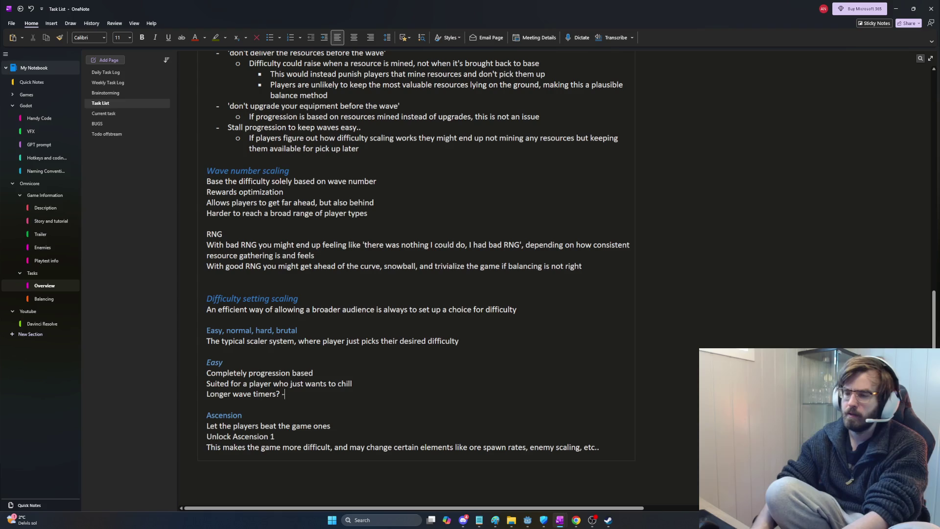
key(BackSpace)
key(BackSpace)
key(Return)
text(- Even if a player)
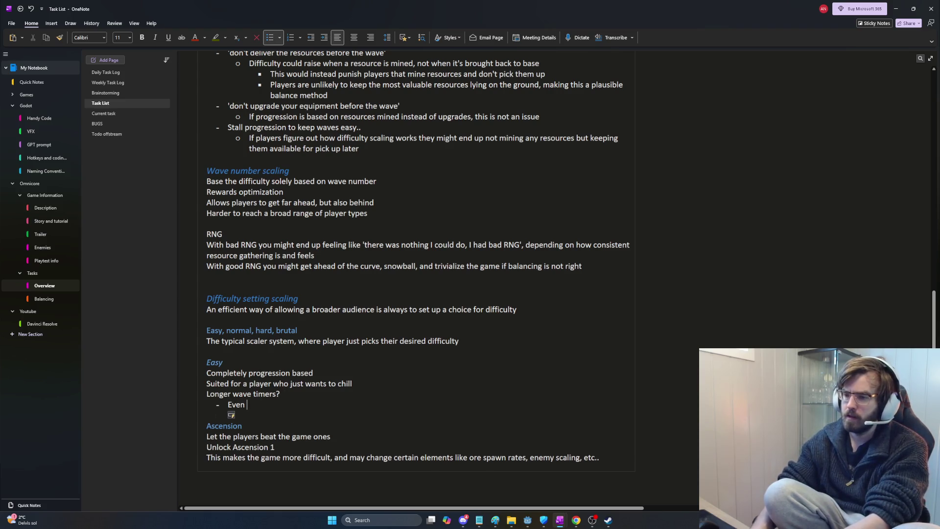
text( is )
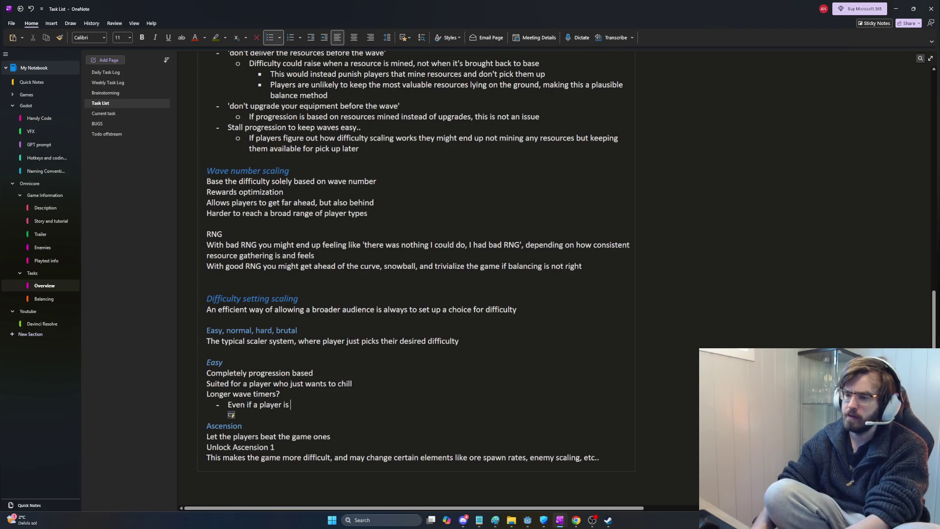
text(not experienced fo)
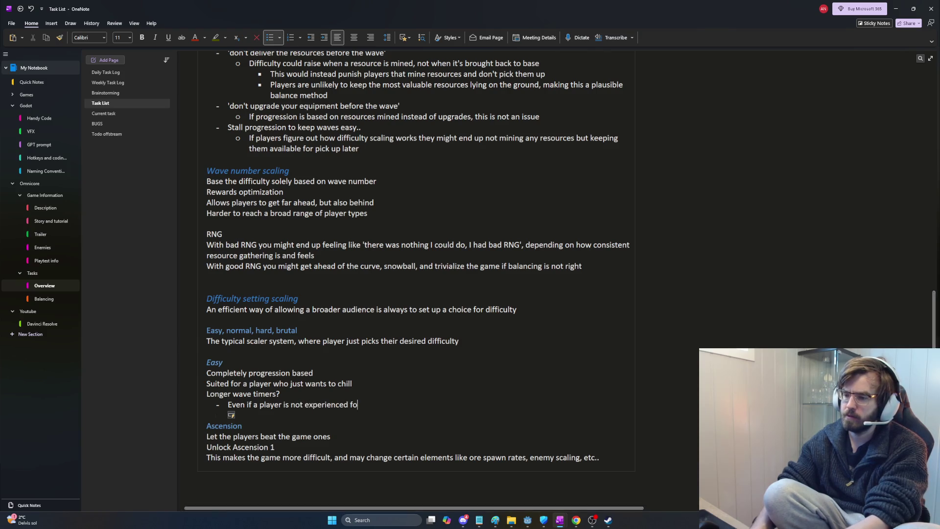
key(BackSpace)
key(BackSpace)
text(or skille)
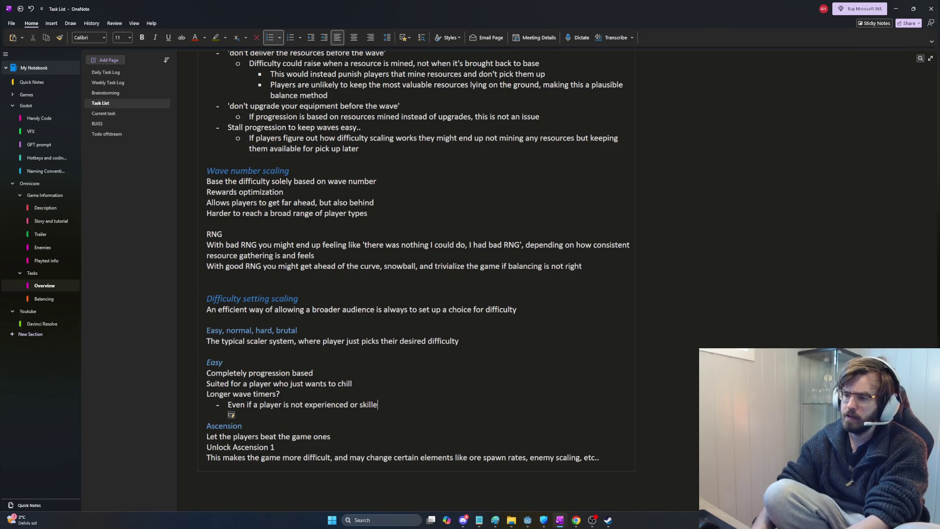
text(d, they might stil enjoy the )
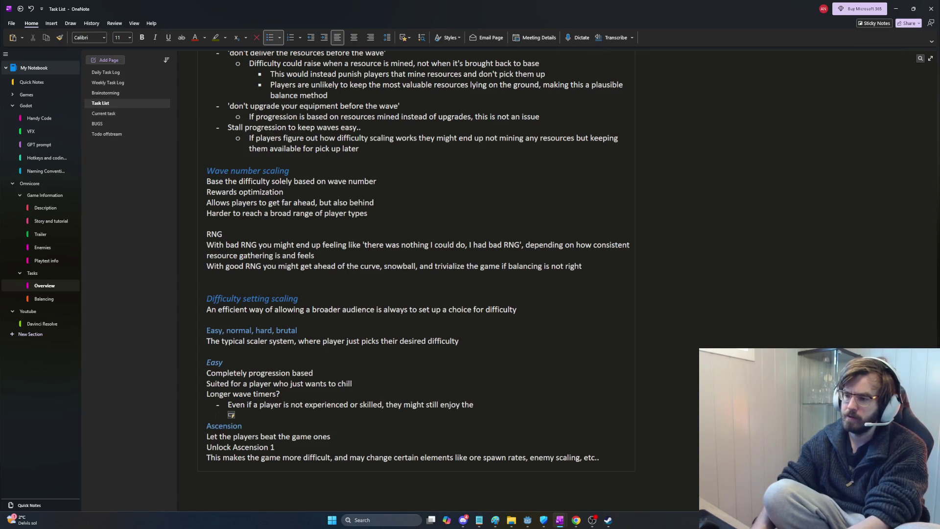
text(ntended)
text( frequency of)
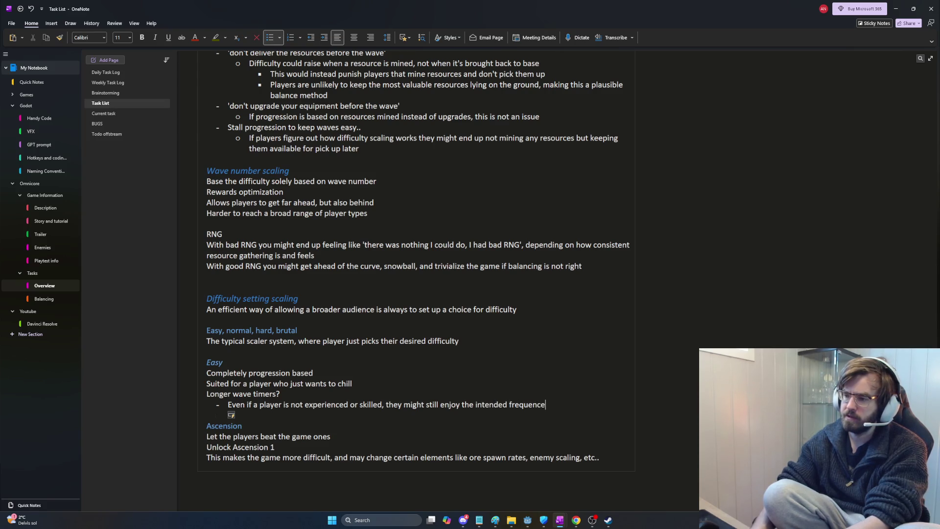
text( waves)
key(Return)
text(This cou)
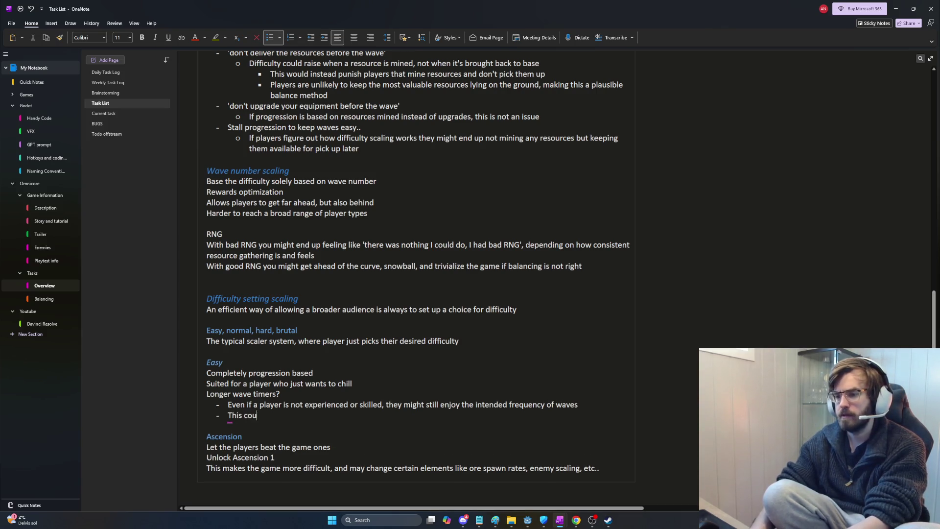
text(ld be another)
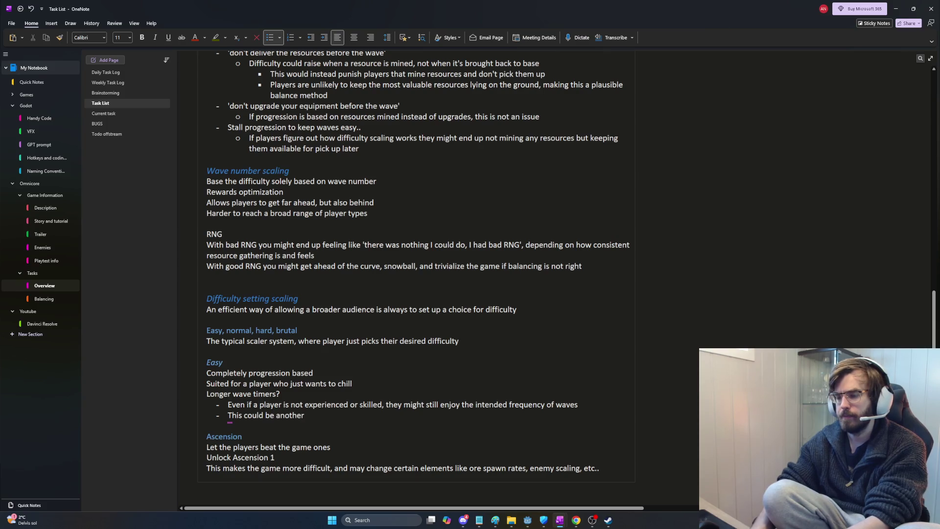
text( setting?)
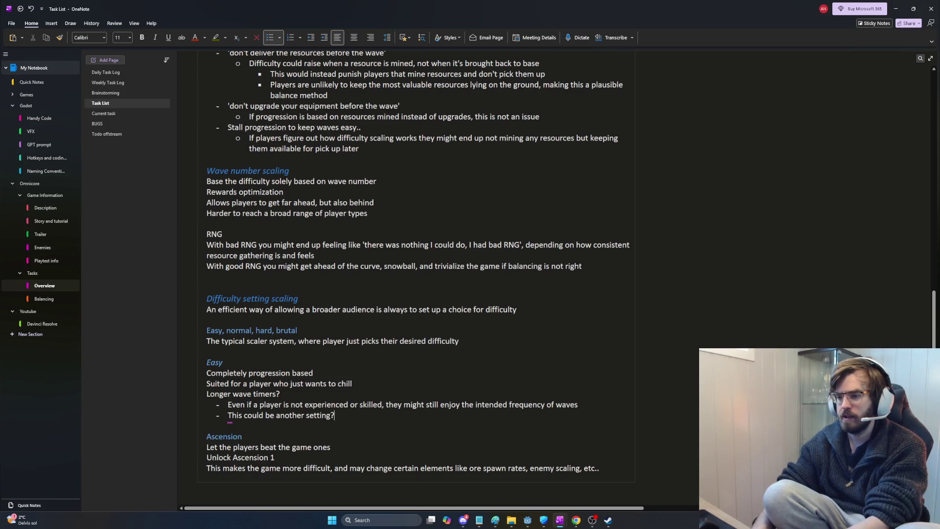
key(Return)
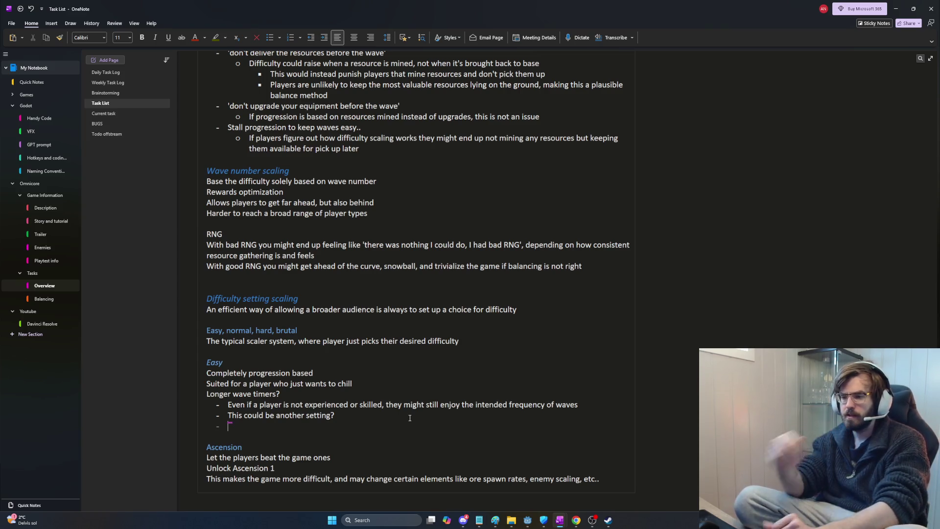
key(Tab)
- Nest a sub-point: low-challenge players might still find fighting waves the most fun part of the game
text(Players who want a low challenge might still think)
text(figh)
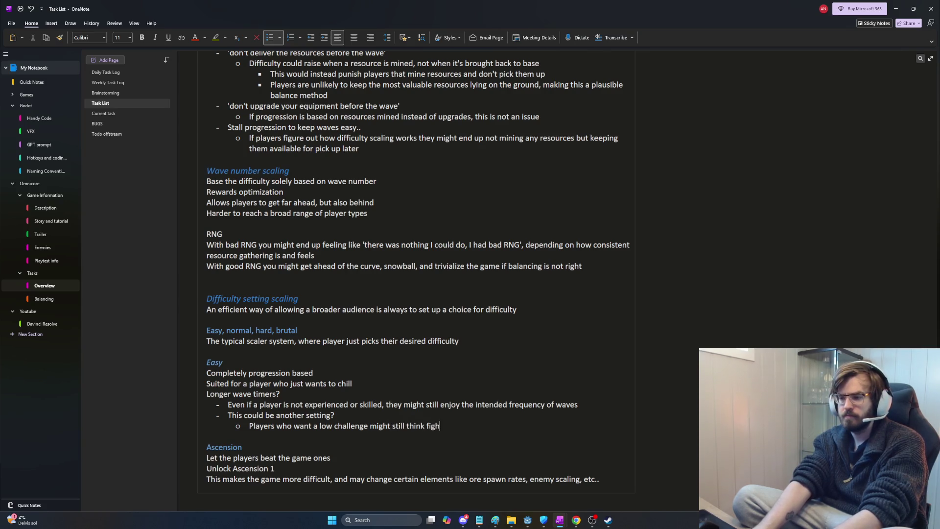
text(waves)
text( is the mo)
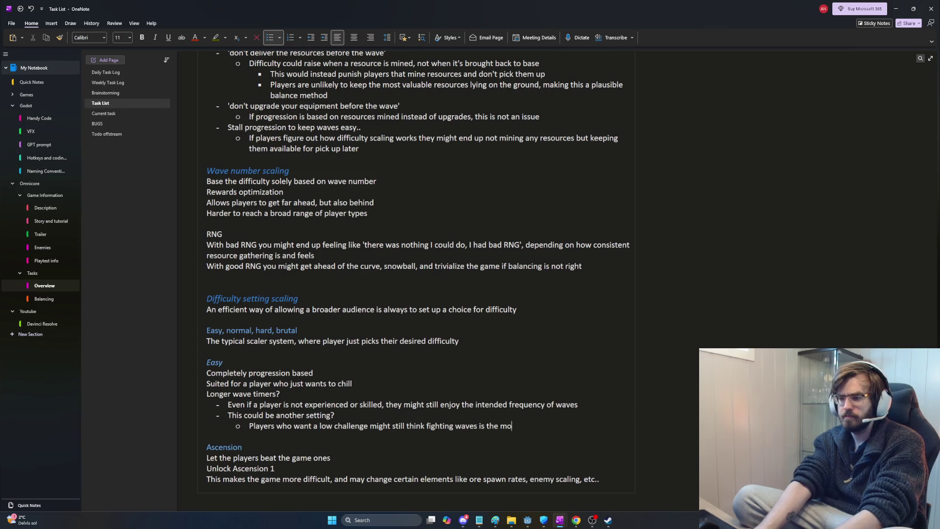
text(un poaart of the game)
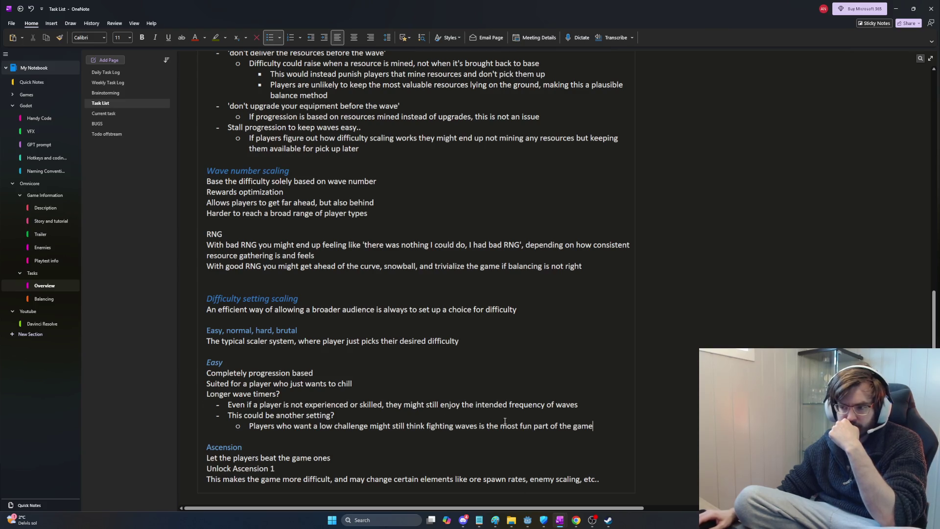
click(230, 426)
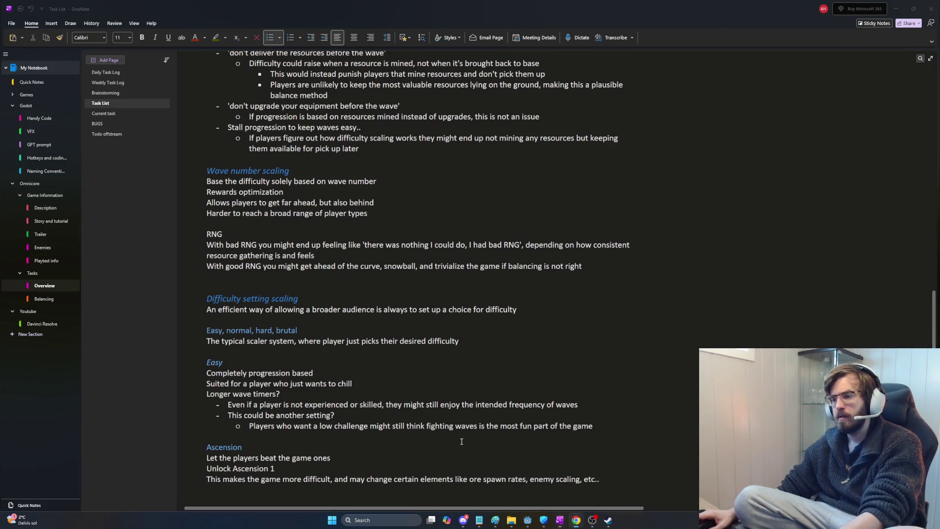
key(alt+Tab)
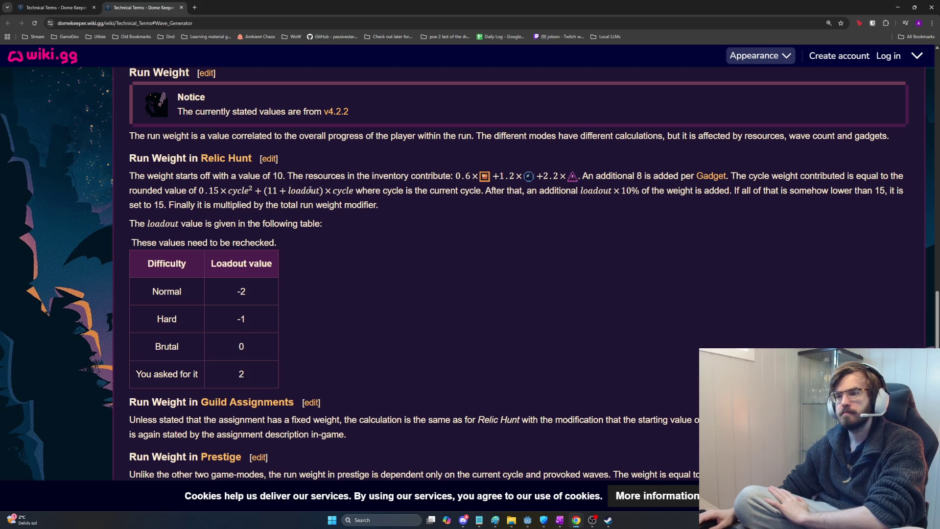
- Highlight the cycle, weight-added and run weight modifier explanation sentences while reading Technical Terms
drag(367, 191, 485, 192)
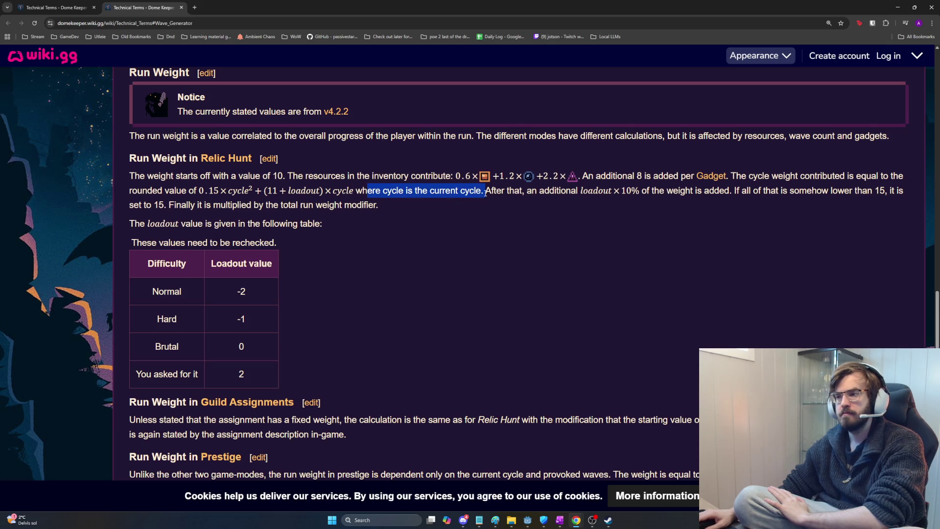
click(485, 192)
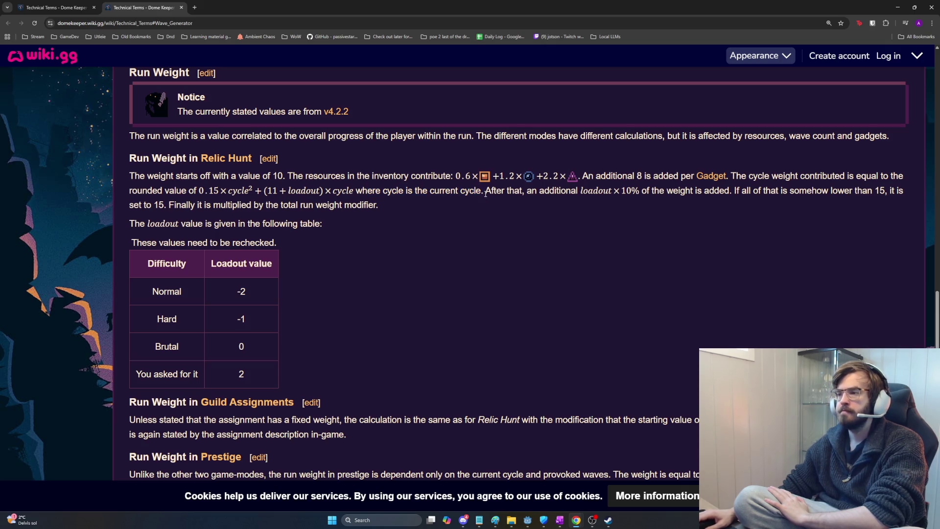
mouse_move(632, 190)
mouse_down()
mouse_move(724, 190)
mouse_move(527, 192)
mouse_move(779, 191)
mouse_move(896, 202)
mouse_up()
click(734, 190)
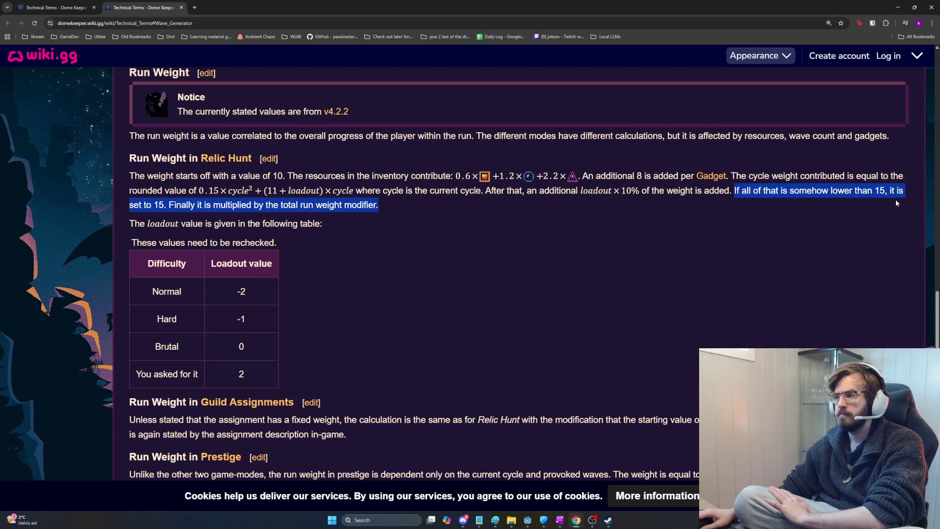
click(429, 199)
mouse_move(421, 203)
mouse_down()
mouse_move(164, 205)
mouse_move(281, 204)
mouse_move(174, 205)
mouse_up()
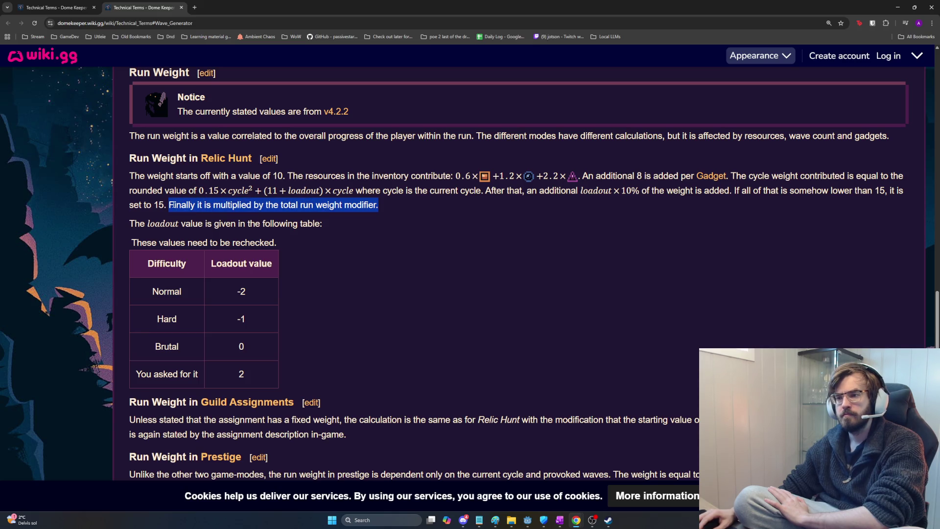
click(407, 214)
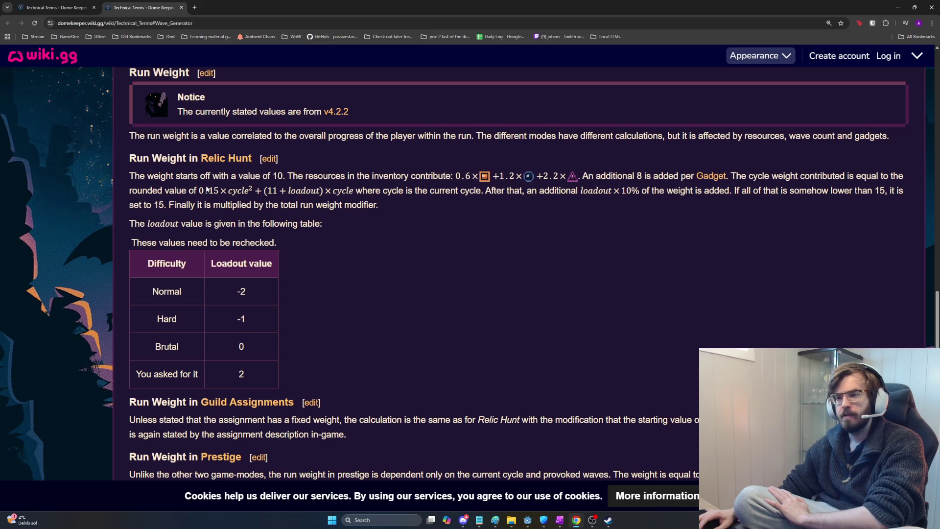
- Highlight the Relic Hunt cycle weight formula and select its 'loadout' term
drag(211, 190, 264, 195)
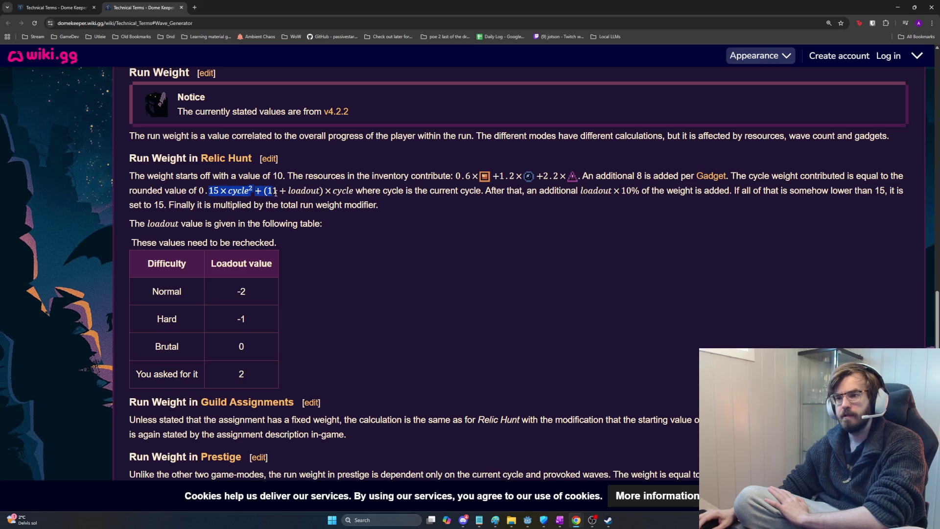
drag(290, 190, 375, 190)
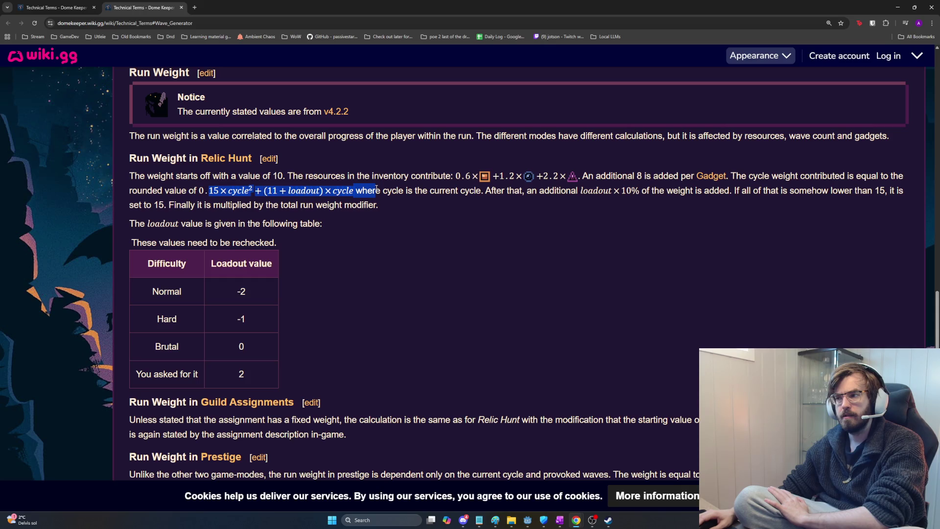
click(377, 189)
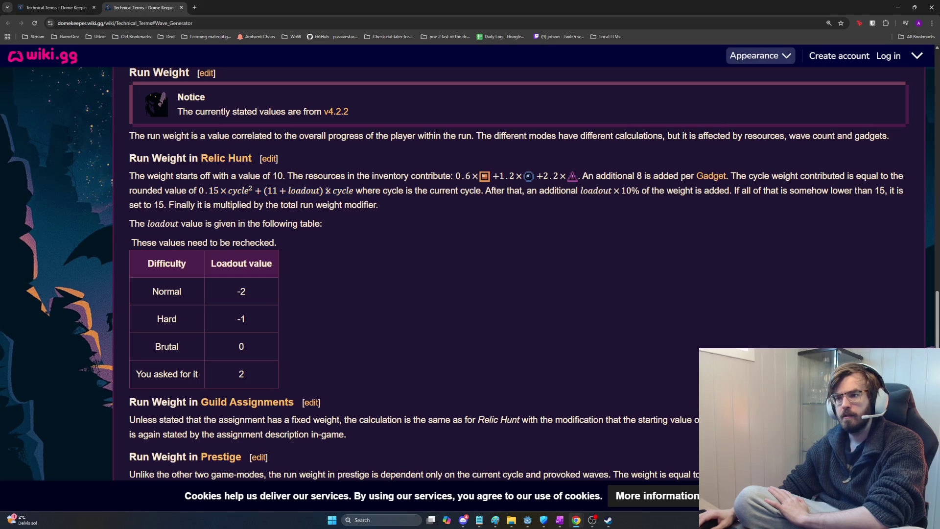
drag(356, 190, 197, 190)
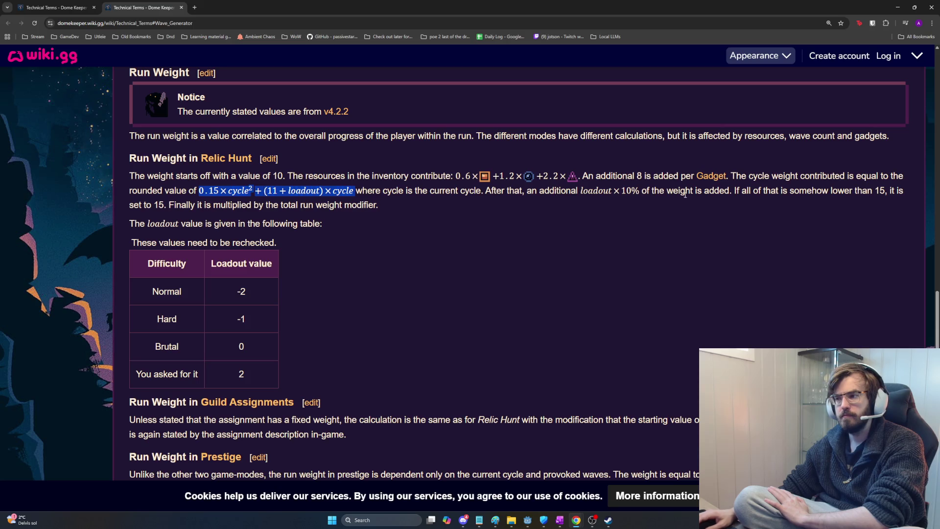
click(876, 190)
drag(875, 190, 904, 191)
click(818, 196)
mouse_move(357, 190)
mouse_down()
mouse_move(191, 190)
mouse_move(317, 191)
mouse_up()
click(250, 190)
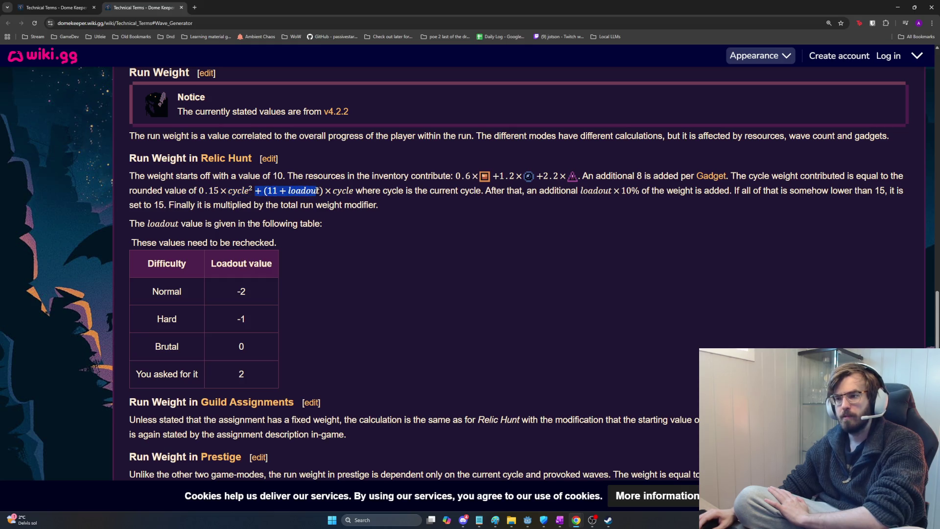
click(318, 190)
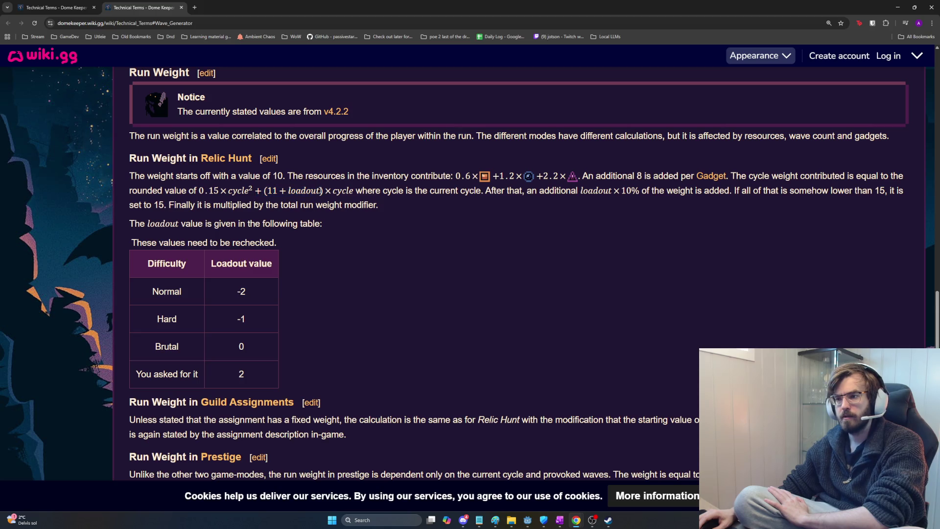
drag(321, 191, 290, 190)
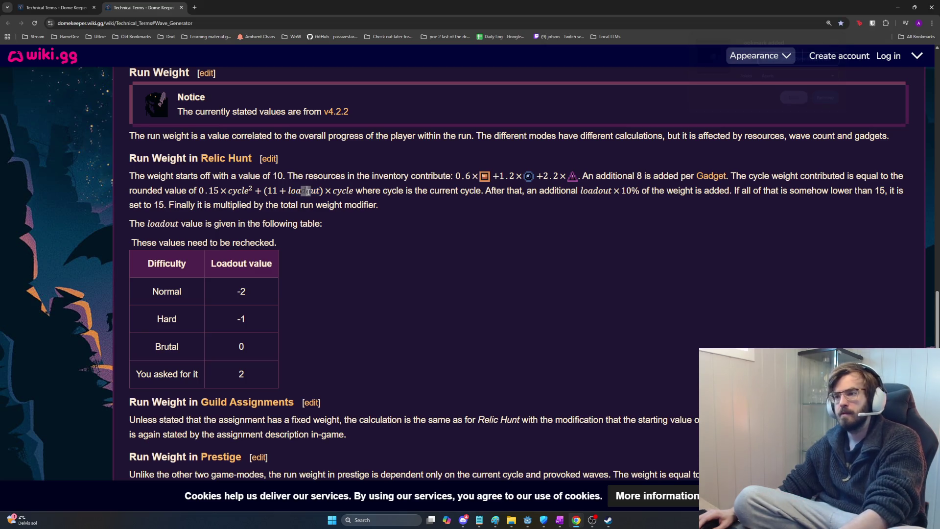
click(308, 191)
drag(309, 191, 289, 191)
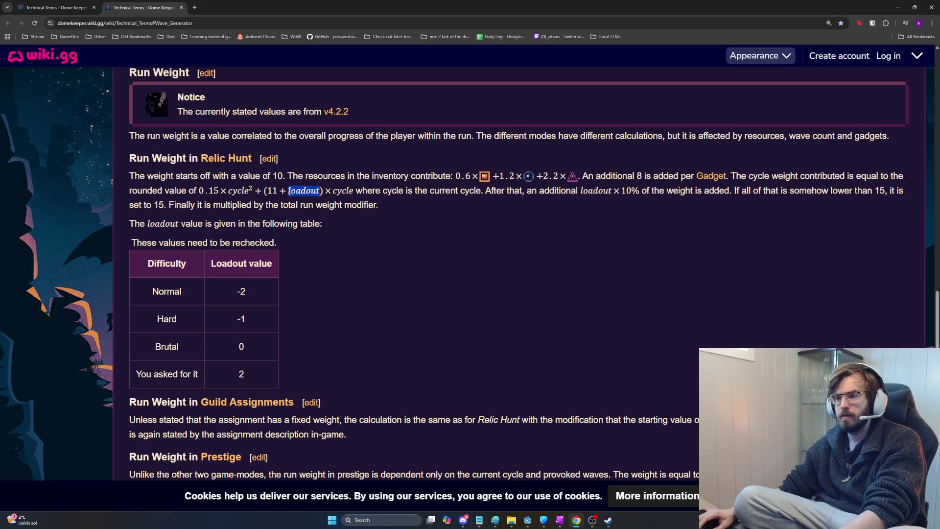
- Find 'loadout' on the page, browse the matches, and select '(11 + loadout)' in the formula
key(ctrl+f)
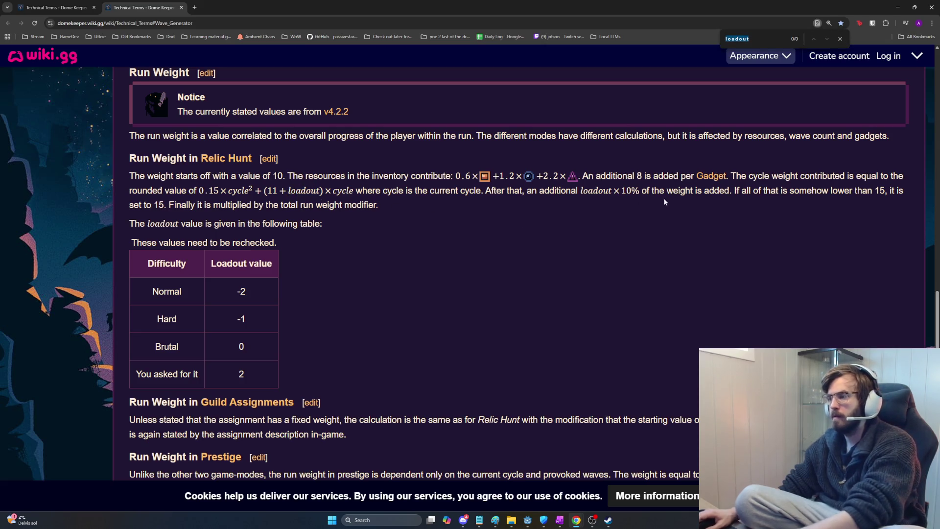
text(loadout)
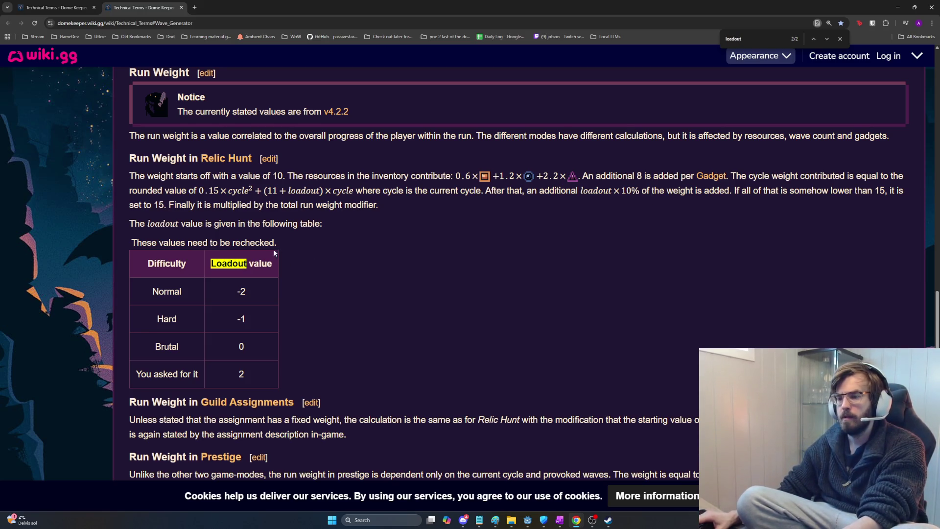
scroll(245, 294, down, 4)
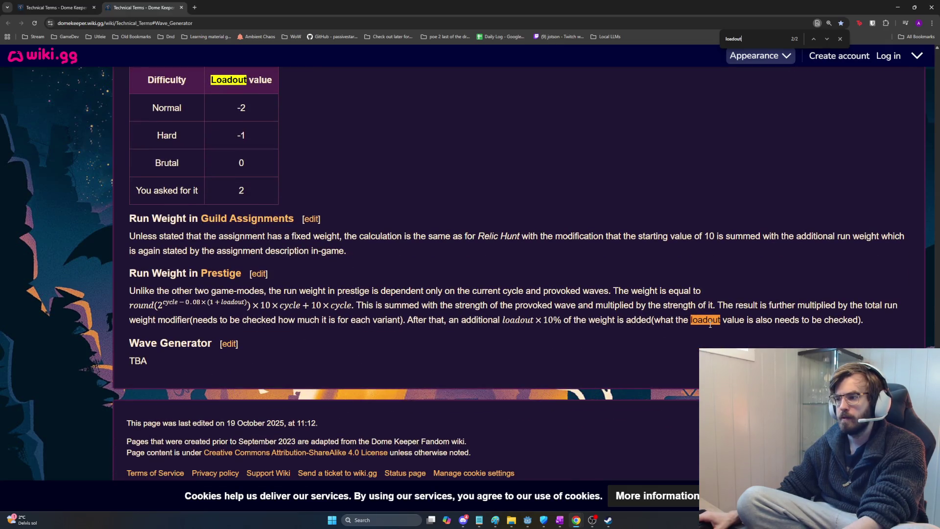
scroll(710, 324, up, 4)
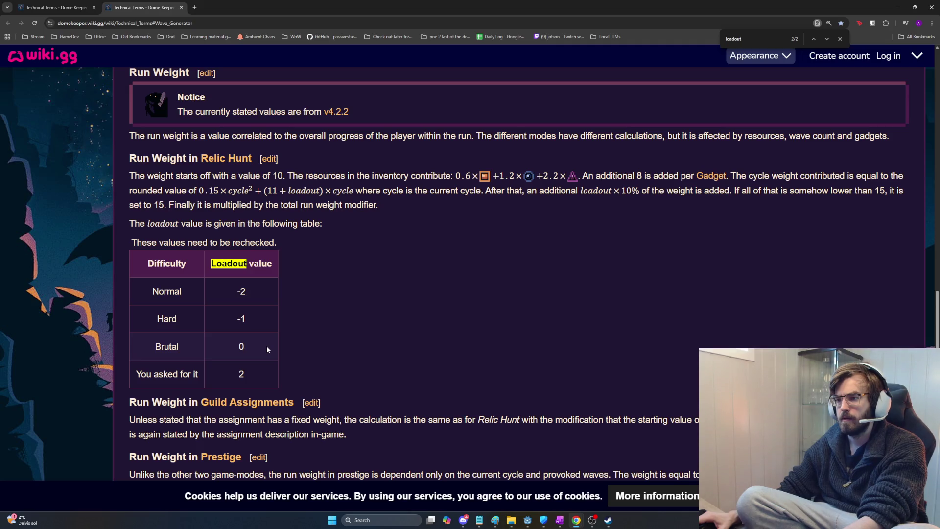
drag(264, 191, 324, 194)
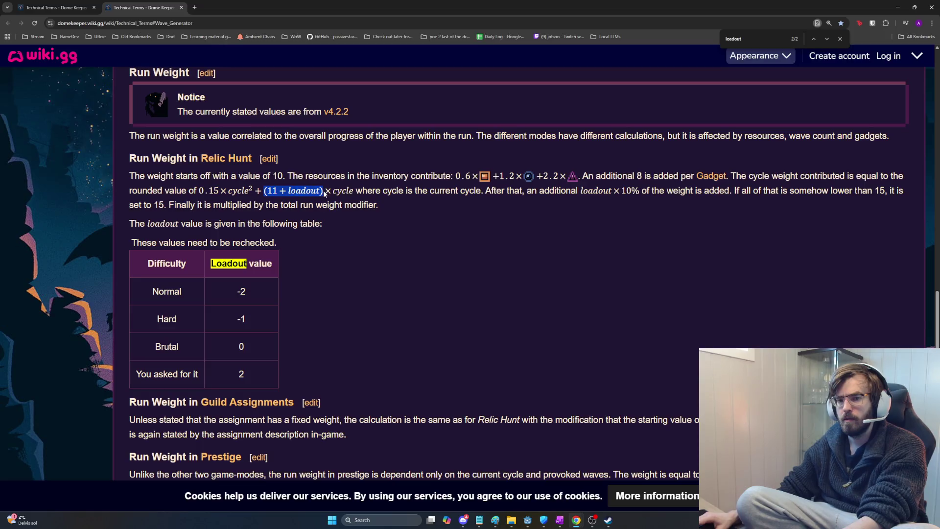
- Launch Calculator from Start search and compute 0.15 × 2 × 2
key(super)
text(calc)
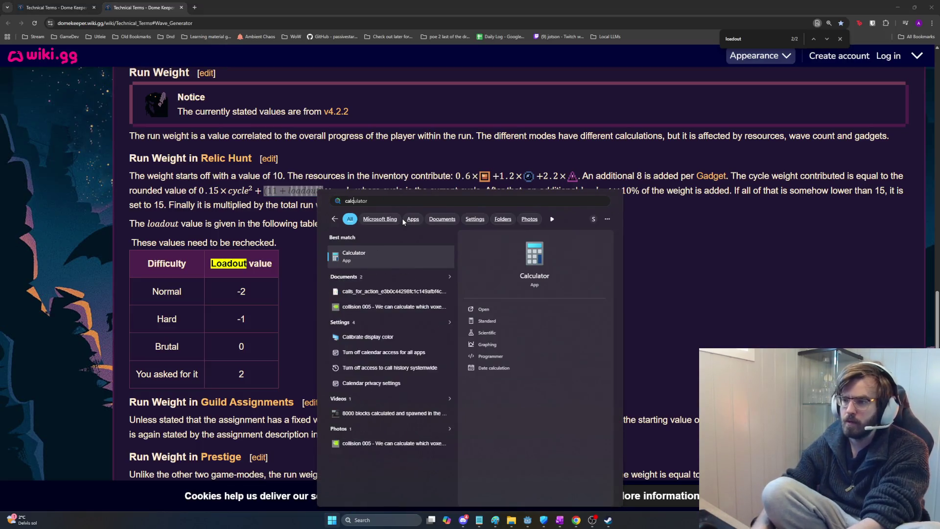
key(Return)
text(0.15*)
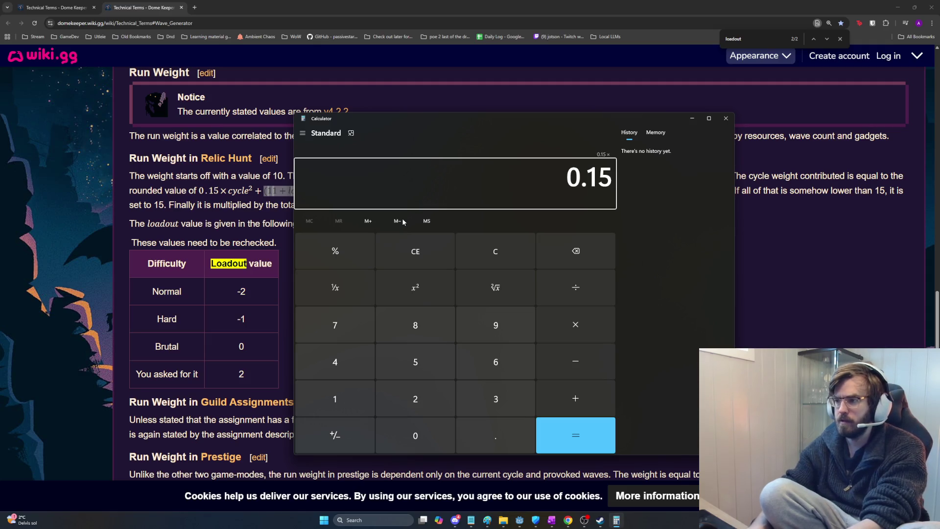
text(2*2)
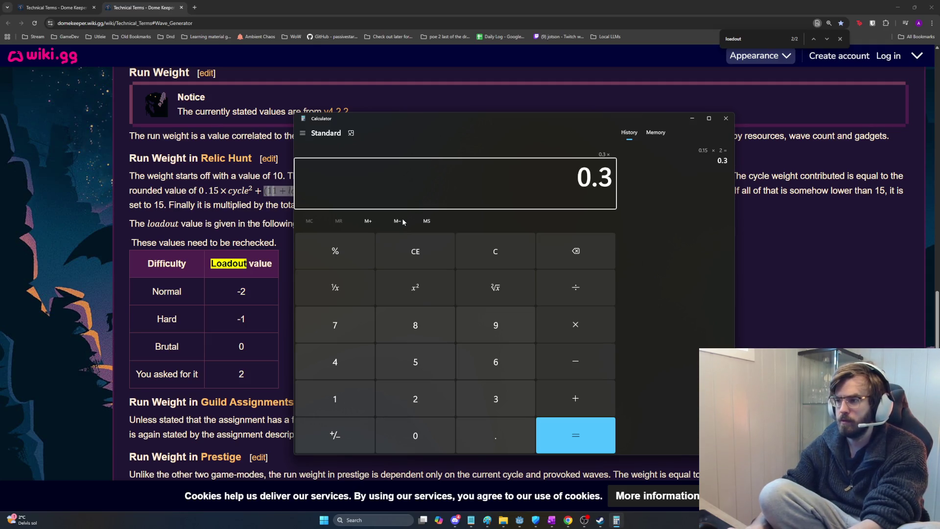
key(Return)
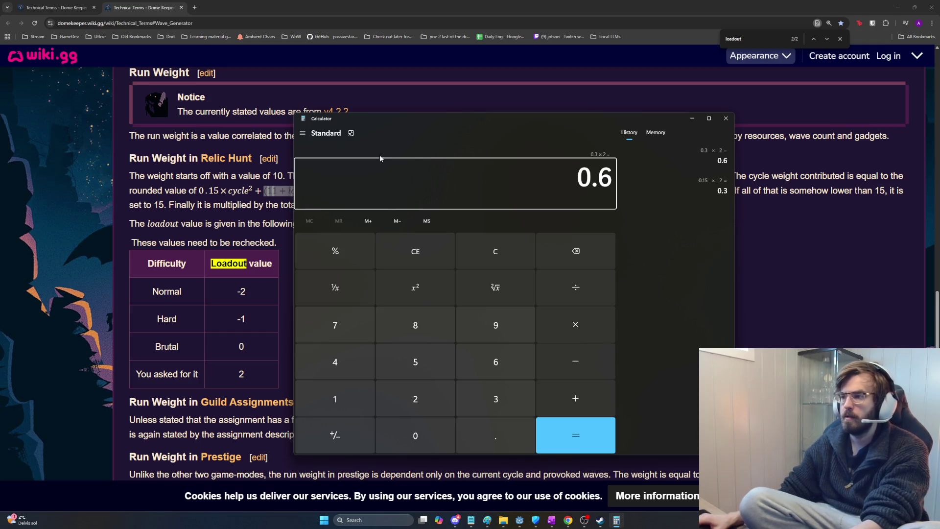
- Highlight the 0.15 × cycle² term on the wiki, then compute 0.15×10, ×10 and 11×10
click(273, 192)
double_click(339, 192)
drag(339, 192, 326, 191)
drag(262, 190, 190, 186)
key(alt+Tab)
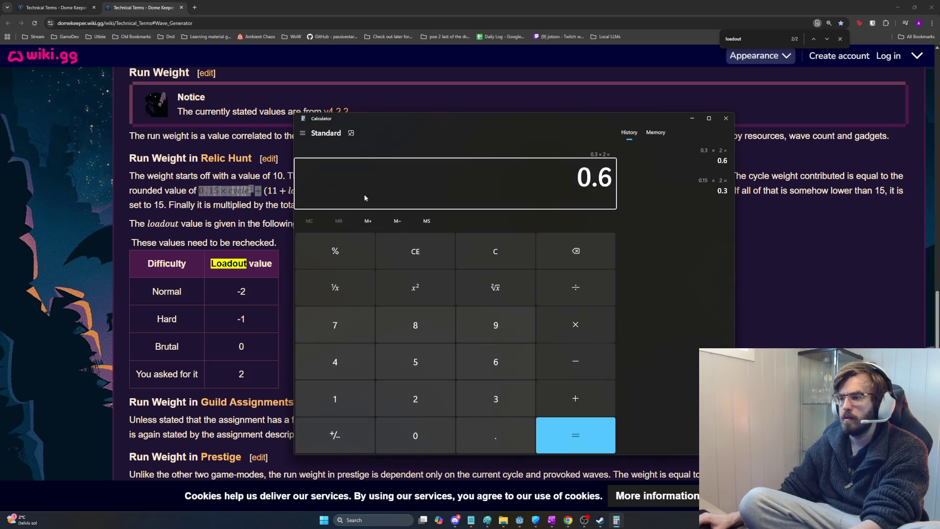
text(0.15*10=*10=)
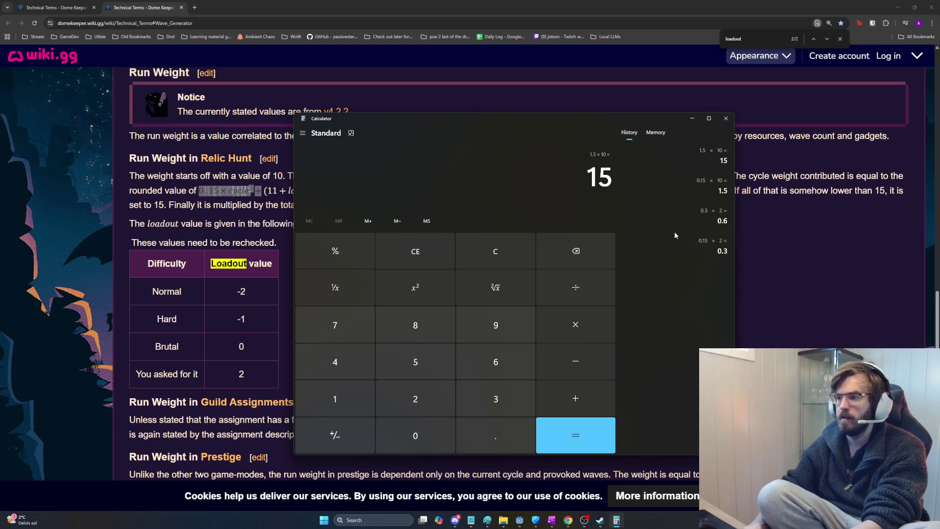
text(11*10=)
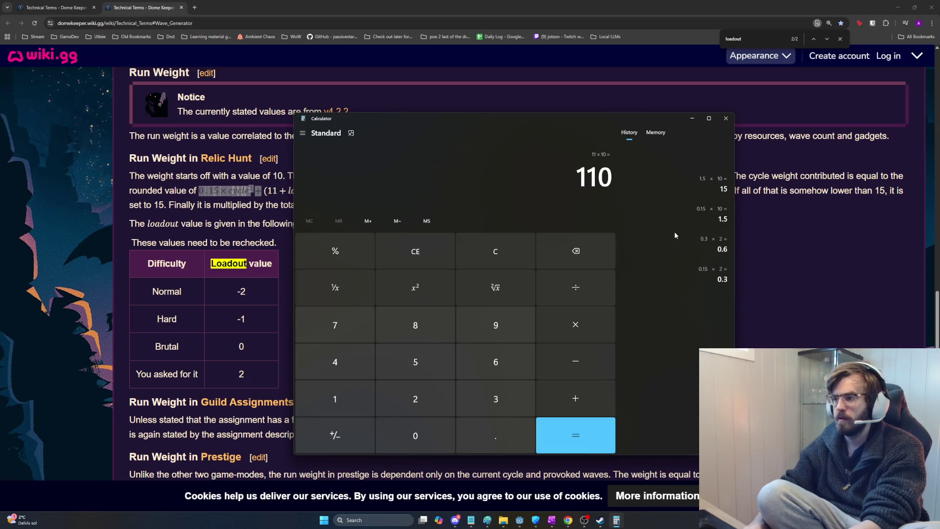
- Mark the (11 + loadout) × cycle term, then compute 15 × 100 = 1,500 and 11 × 100 = 1,100
click(253, 189)
mouse_move(263, 190)
mouse_down()
mouse_move(357, 190)
mouse_move(252, 191)
mouse_move(275, 190)
mouse_up()
key(alt+Tab)
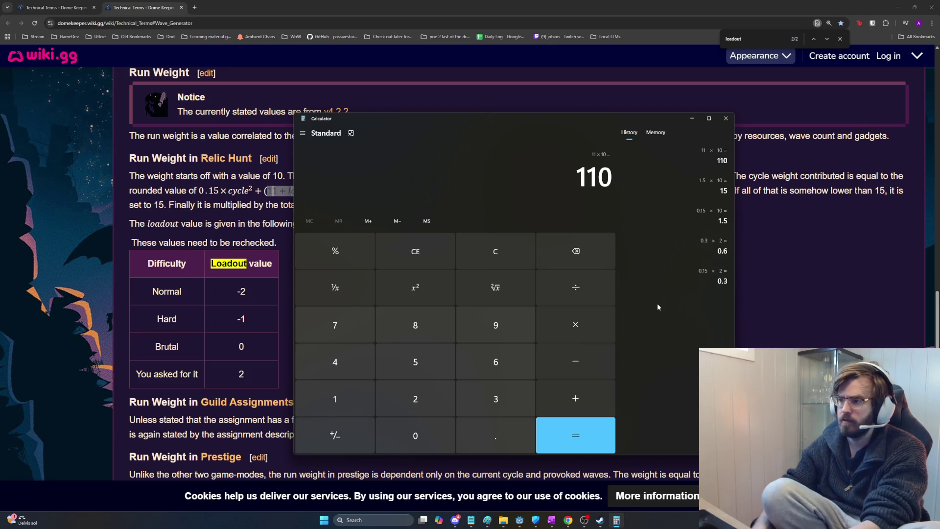
text(0.15*10=15*)
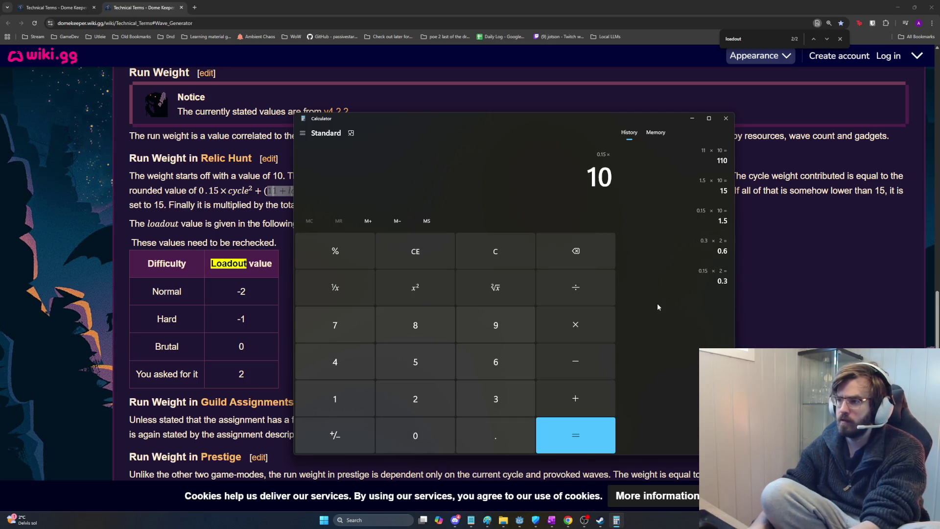
text(100)
key(Return)
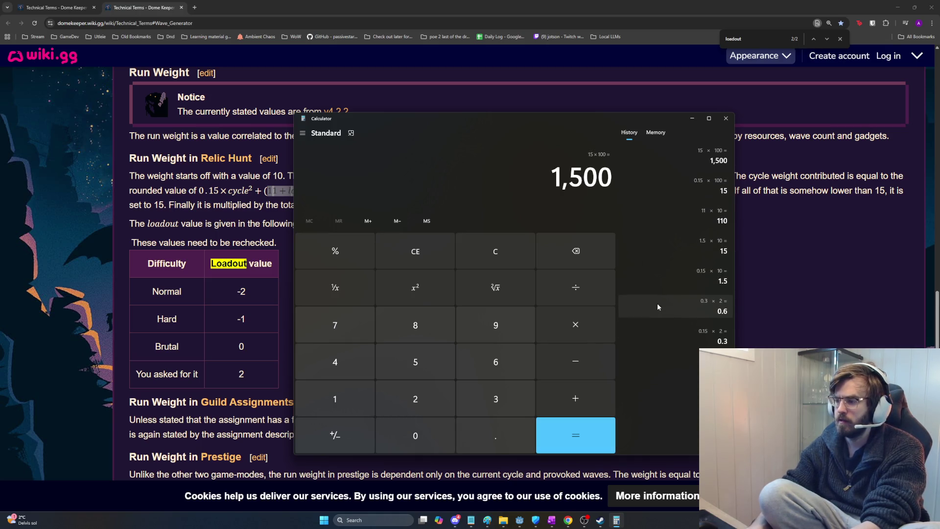
text(11)
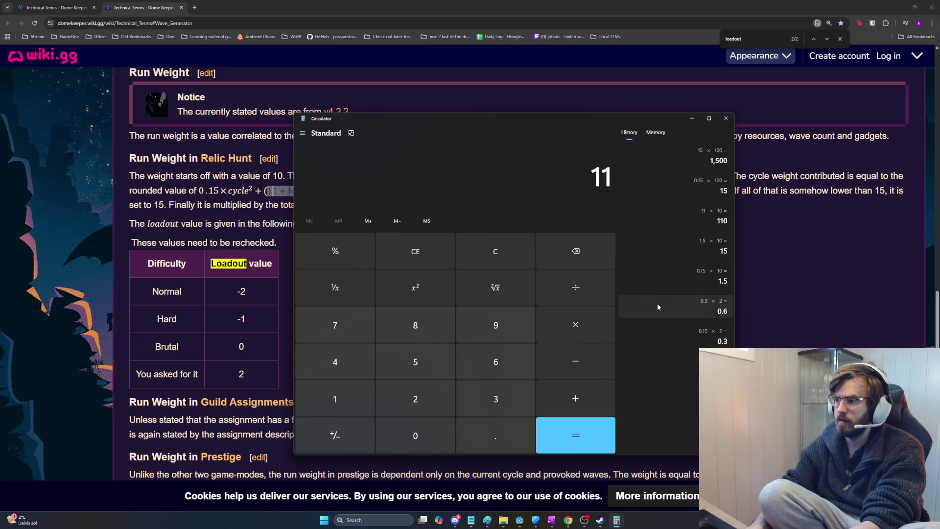
text(*100)
key(Return)
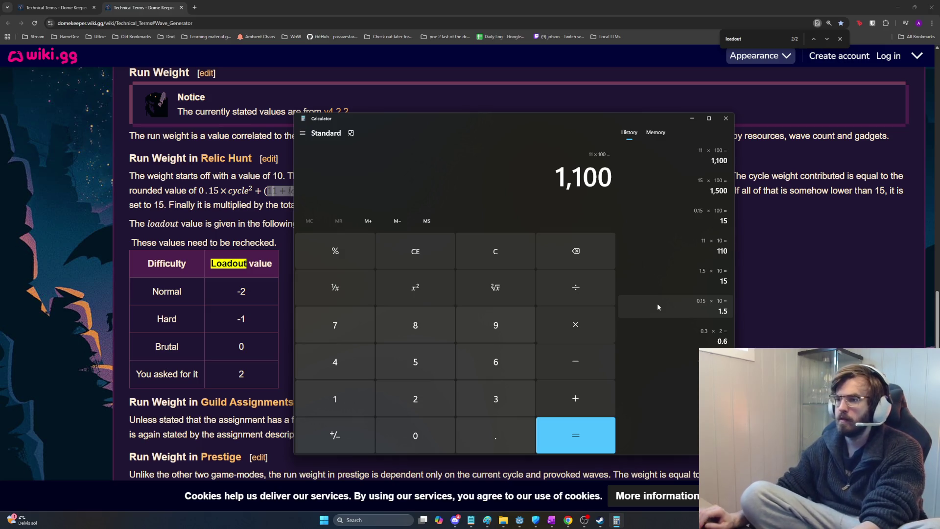
click(194, 214)
mouse_move(198, 190)
mouse_down()
mouse_move(250, 191)
mouse_move(209, 191)
mouse_up()
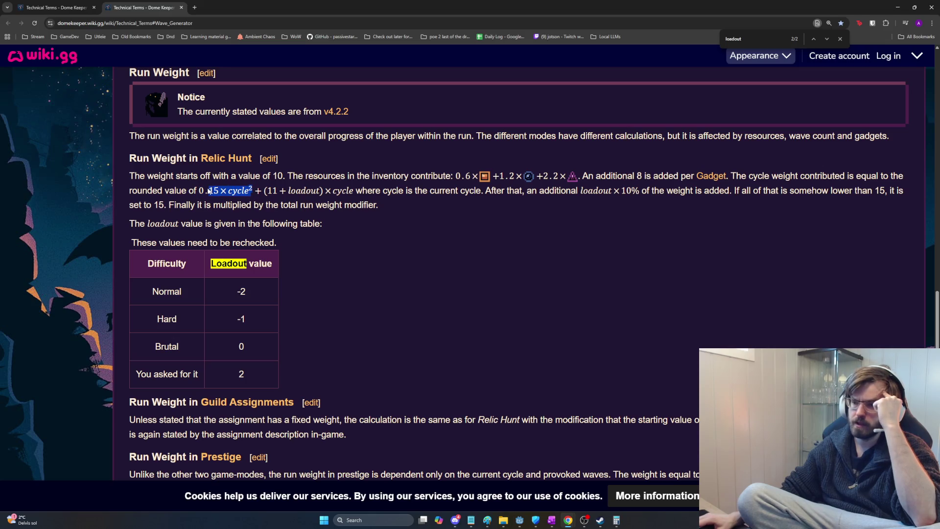
- Reselect the '× cycle' factor, then the '0.15×cycle²+(11' part of the Relic Hunt formula
click(206, 190)
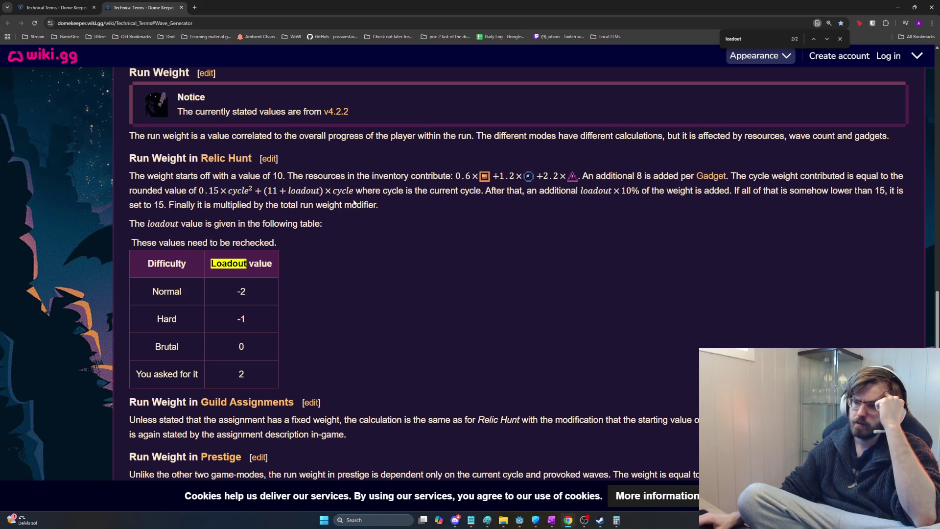
mouse_move(353, 193)
mouse_down()
mouse_move(296, 192)
mouse_move(354, 196)
mouse_move(322, 191)
mouse_up()
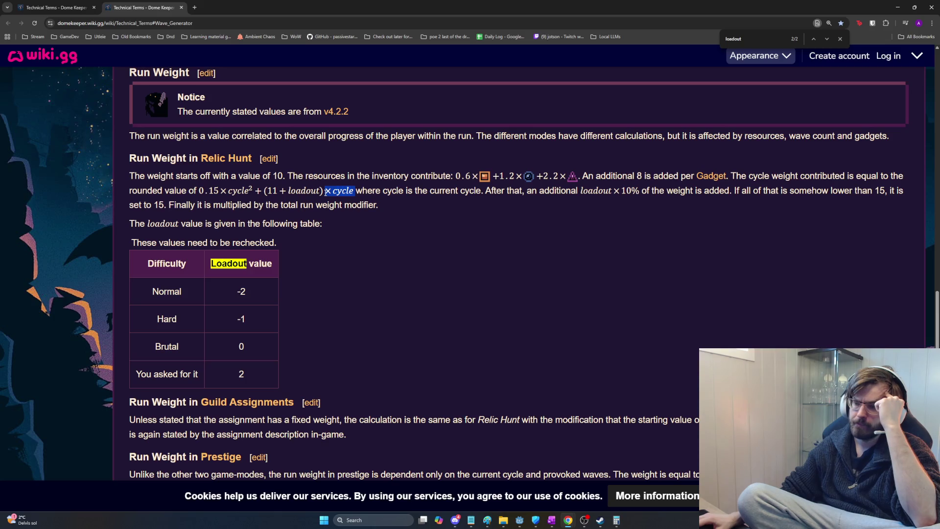
click(354, 193)
drag(354, 193, 332, 193)
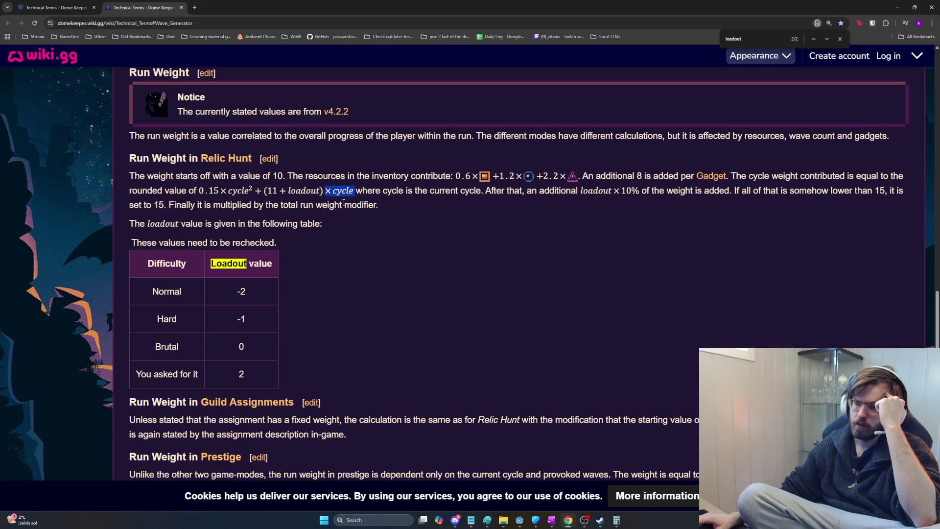
click(251, 196)
drag(322, 193, 353, 193)
click(294, 196)
drag(263, 192, 250, 190)
drag(199, 191, 275, 191)
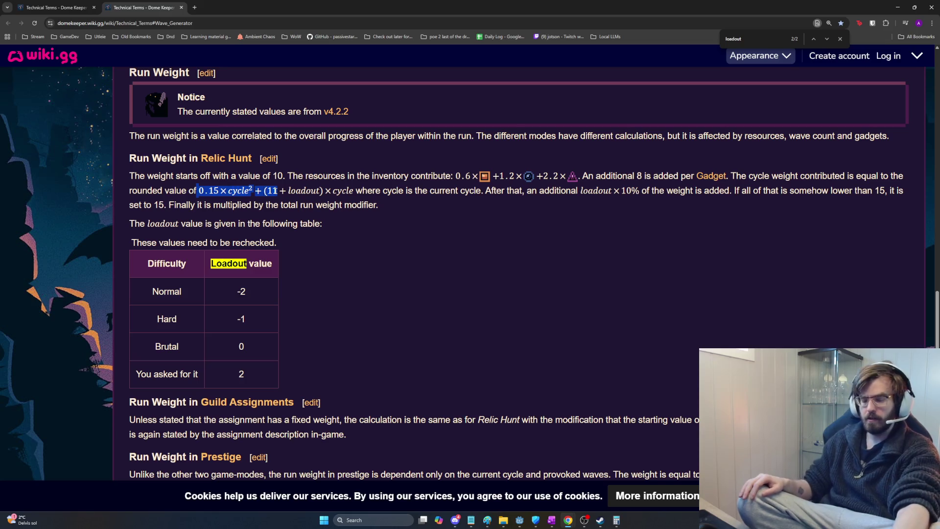
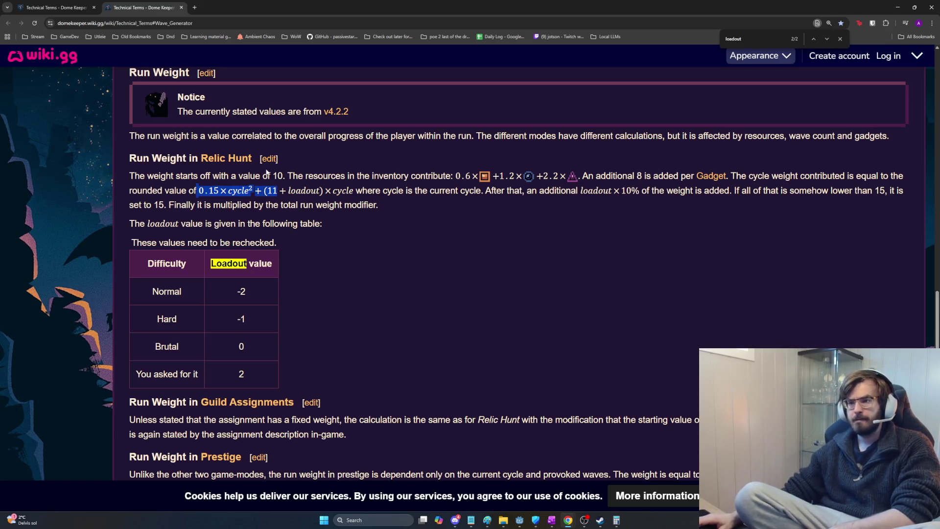
- Read the Relic Hunt run weight text: starting value 10, resources contribution and loadout × 10% clause
click(286, 176)
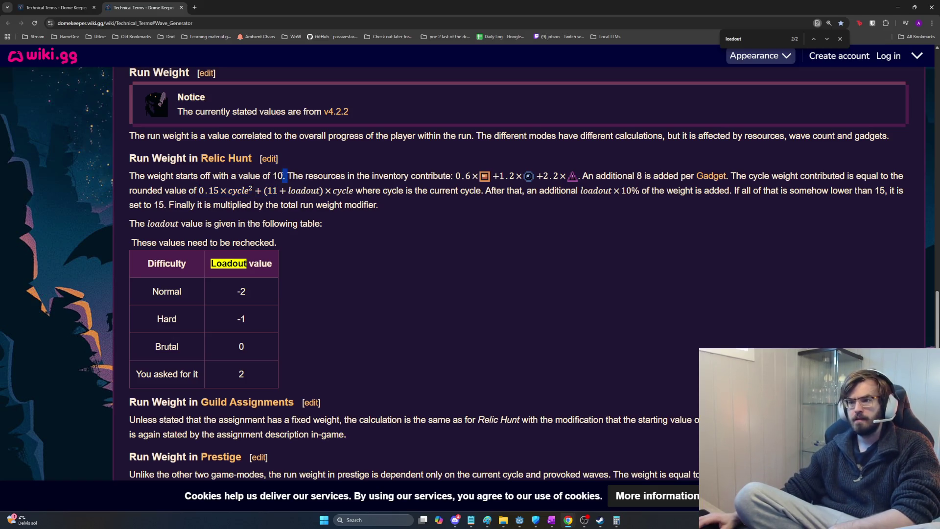
drag(285, 176, 131, 177)
click(289, 176)
mouse_move(292, 176)
mouse_down()
mouse_move(745, 175)
mouse_move(730, 174)
mouse_move(857, 191)
mouse_move(893, 175)
mouse_move(410, 176)
mouse_move(278, 191)
mouse_move(317, 191)
mouse_up()
click(582, 174)
click(615, 174)
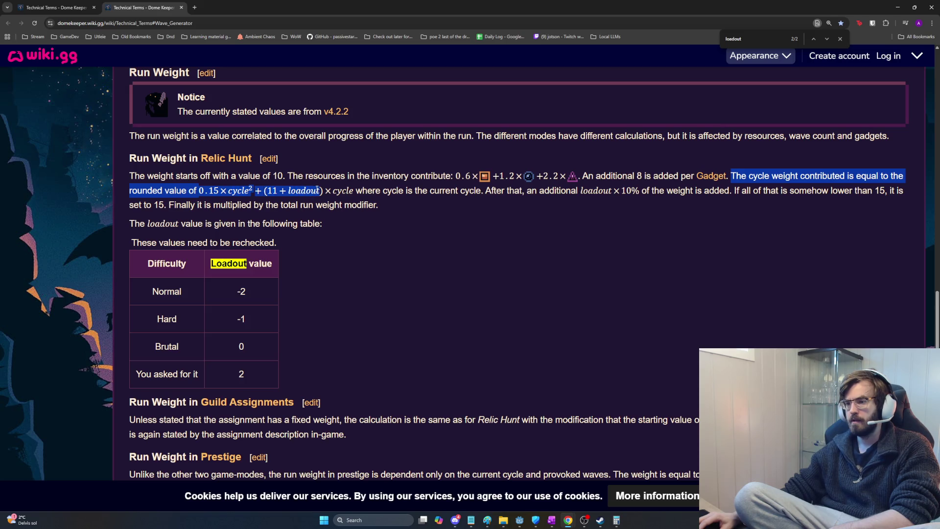
drag(317, 191, 321, 191)
click(536, 194)
drag(533, 193, 733, 200)
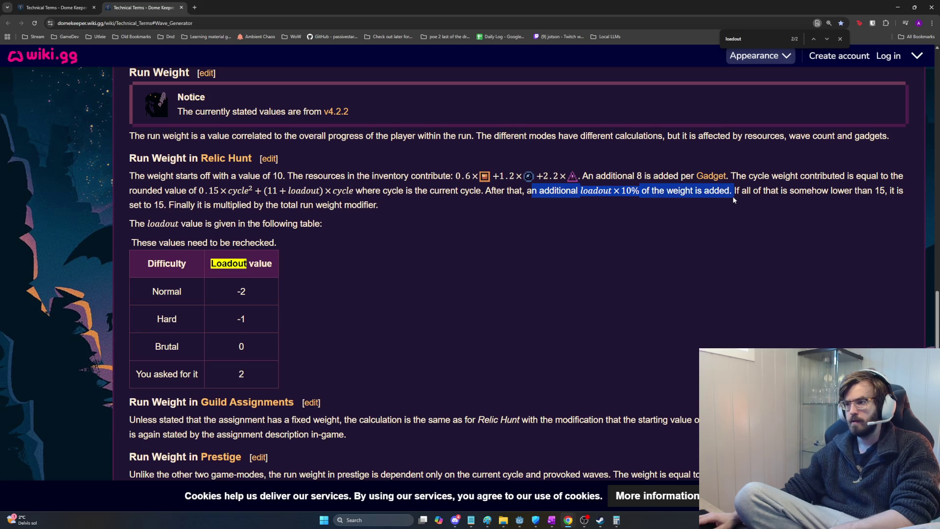
click(733, 197)
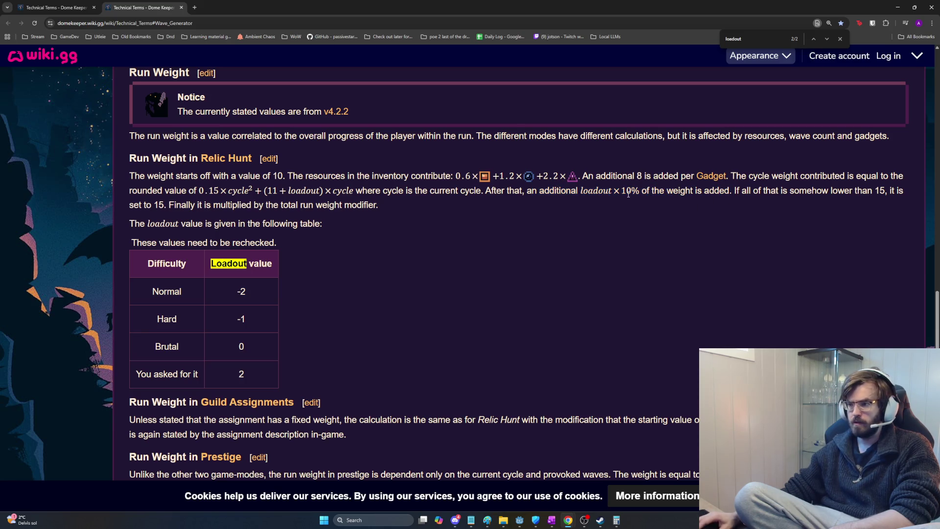
- Compare the loadout × 10% term with the table's loadout values: Normal -2, Brutal 0
drag(632, 194, 588, 190)
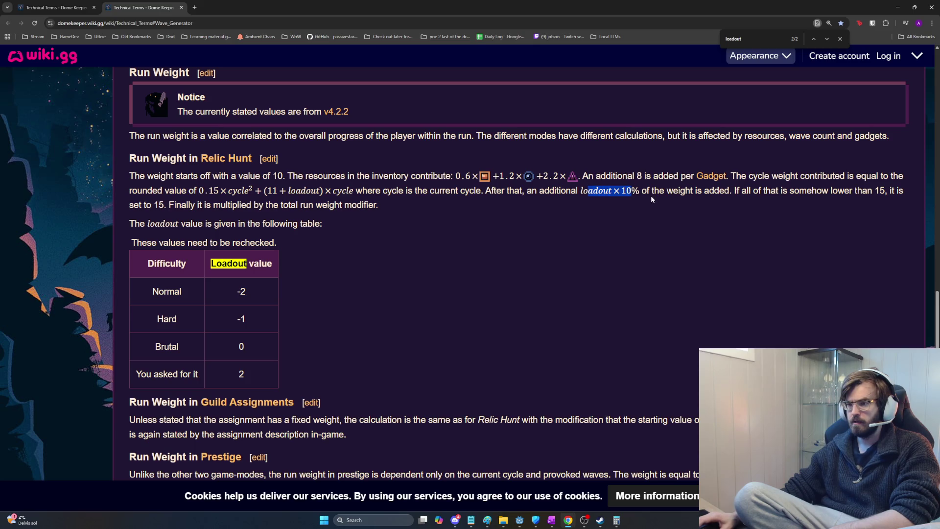
drag(642, 191, 580, 191)
drag(641, 191, 587, 191)
drag(253, 291, 226, 296)
drag(621, 191, 655, 191)
drag(256, 357, 238, 347)
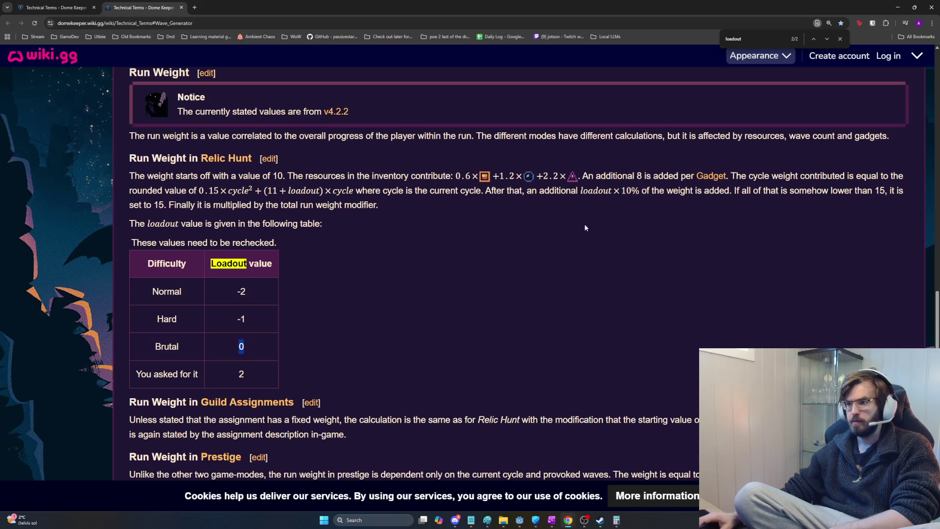
mouse_move(326, 187)
mouse_down()
mouse_move(294, 190)
mouse_move(326, 193)
mouse_up()
click(289, 190)
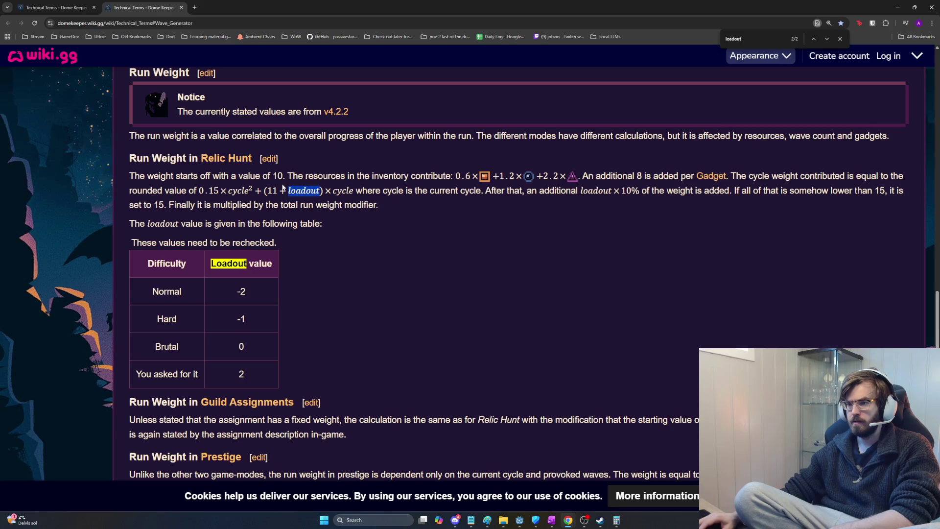
- Re-read the resource contribution and cycle weight formulas, then move on to Guild Assignments
mouse_move(286, 176)
mouse_down()
mouse_move(905, 179)
mouse_move(698, 191)
mouse_move(239, 190)
mouse_move(788, 191)
mouse_move(806, 179)
mouse_up()
drag(727, 176, 798, 176)
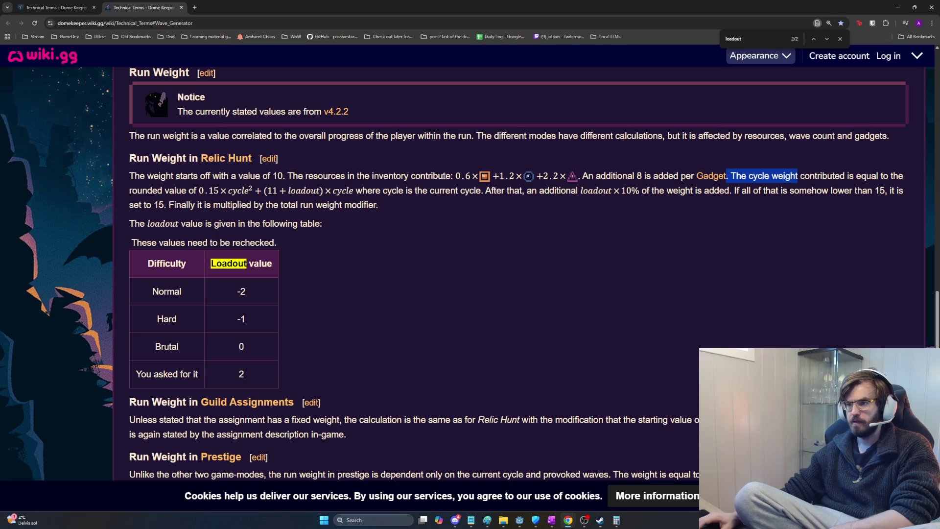
click(189, 179)
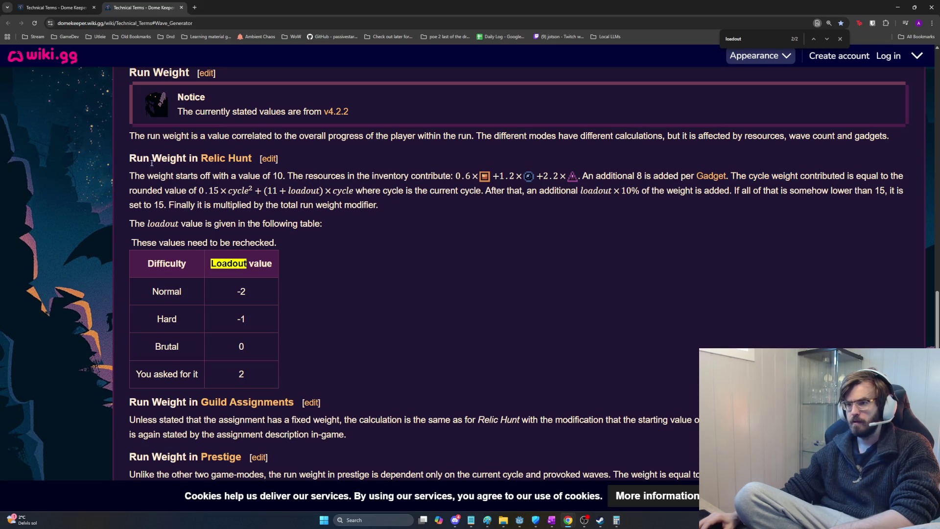
drag(129, 157, 187, 156)
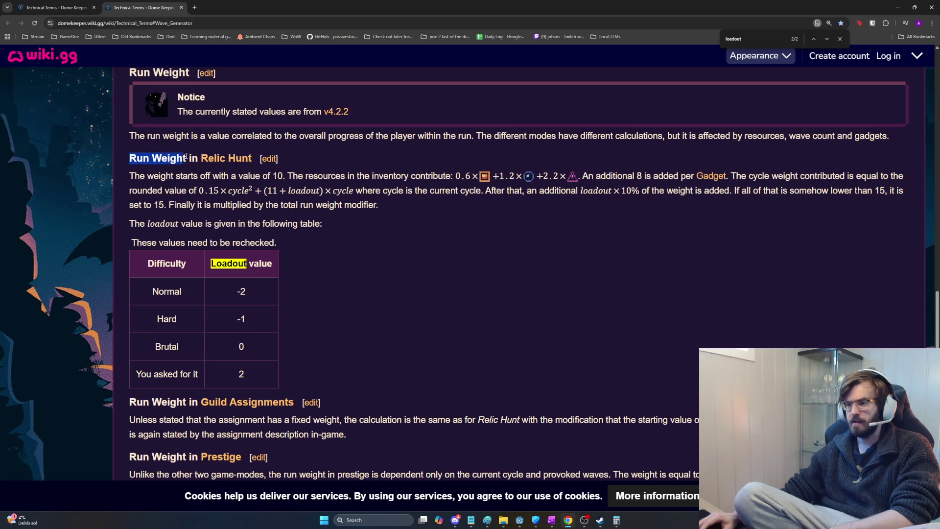
click(453, 174)
mouse_move(455, 175)
mouse_down()
mouse_move(610, 176)
mouse_move(577, 177)
mouse_up()
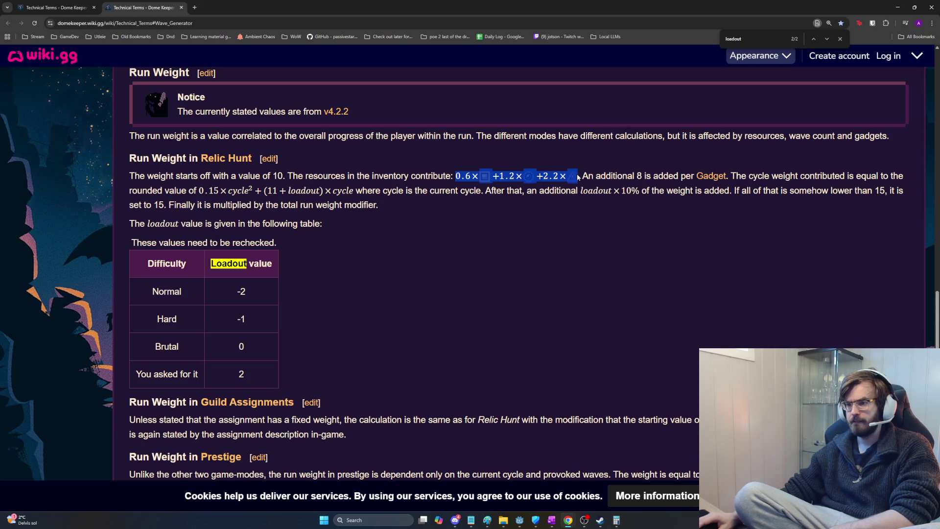
click(206, 190)
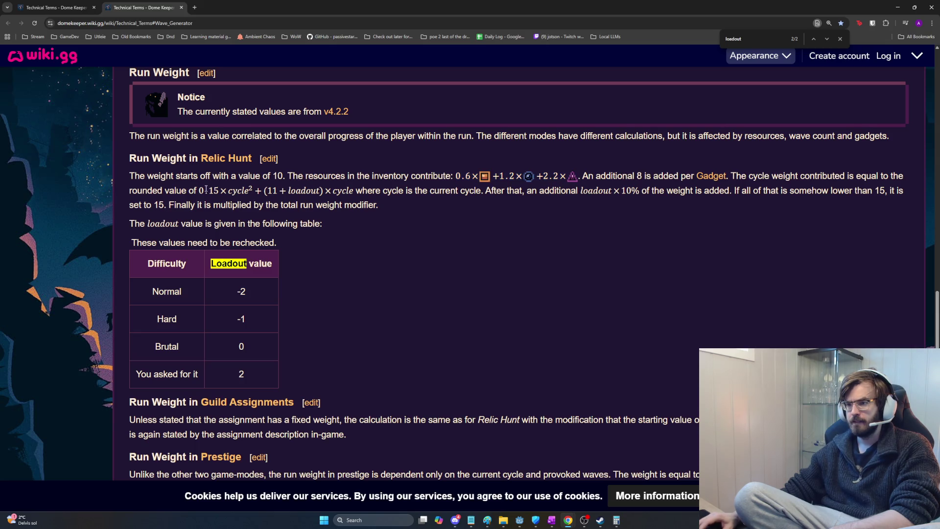
drag(200, 190, 354, 188)
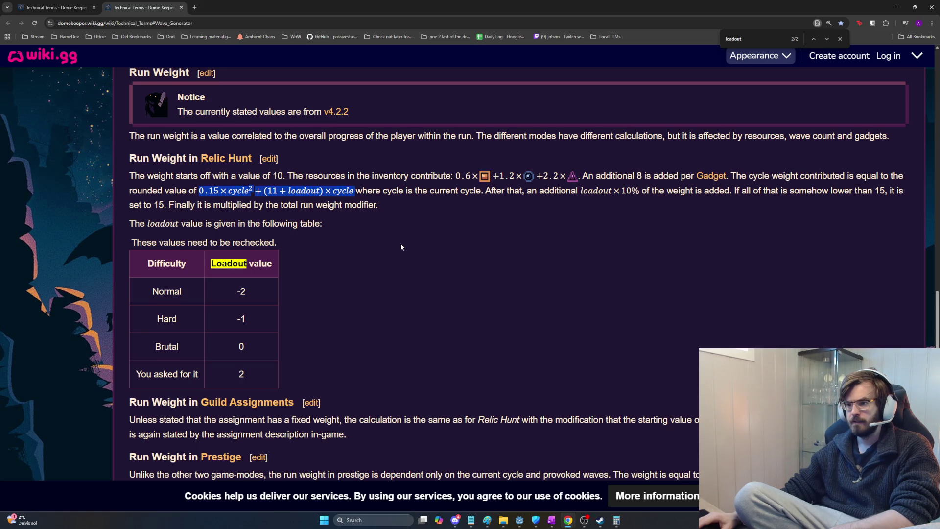
scroll(401, 244, down, 4)
mouse_move(347, 251)
mouse_down()
mouse_move(128, 236)
mouse_move(910, 235)
mouse_move(300, 231)
mouse_move(209, 251)
mouse_move(331, 252)
mouse_up()
click(283, 235)
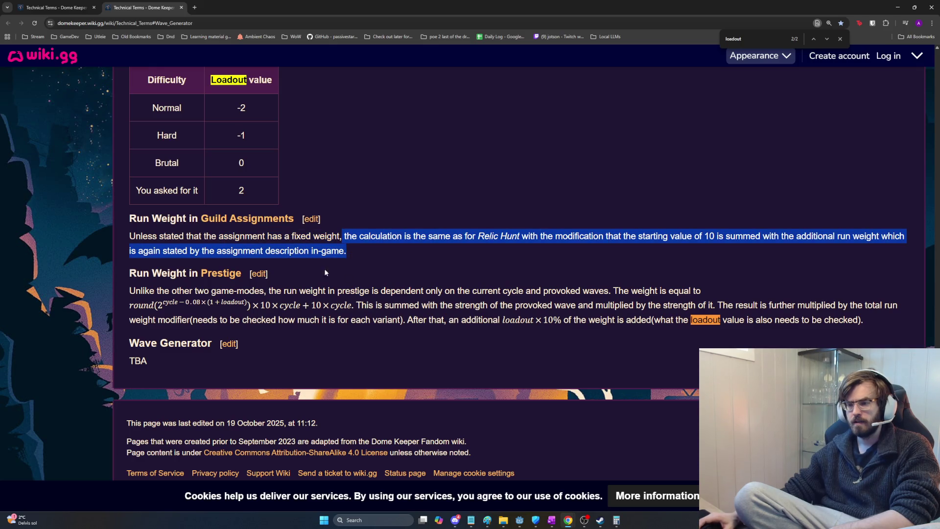
click(277, 287)
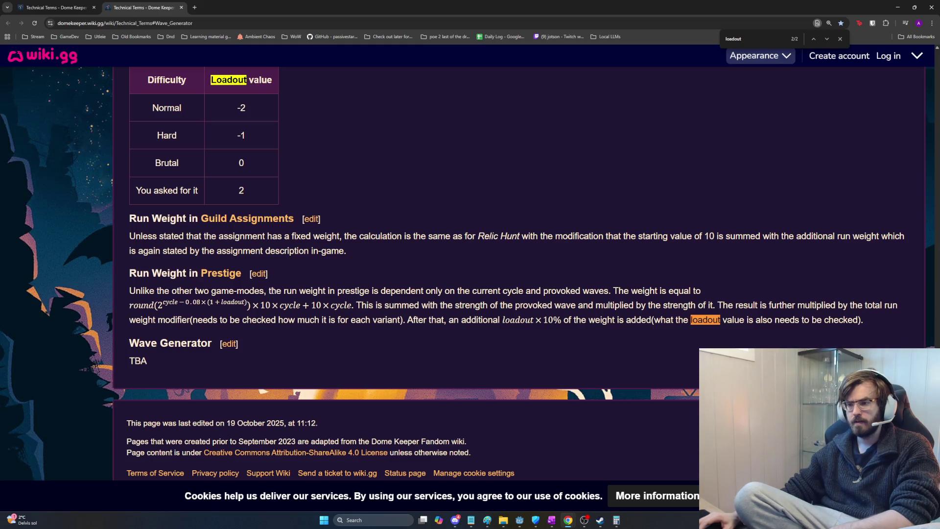
mouse_move(270, 290)
mouse_down()
mouse_move(737, 293)
mouse_move(279, 306)
mouse_move(209, 291)
mouse_move(184, 309)
mouse_move(355, 305)
mouse_up()
click(739, 293)
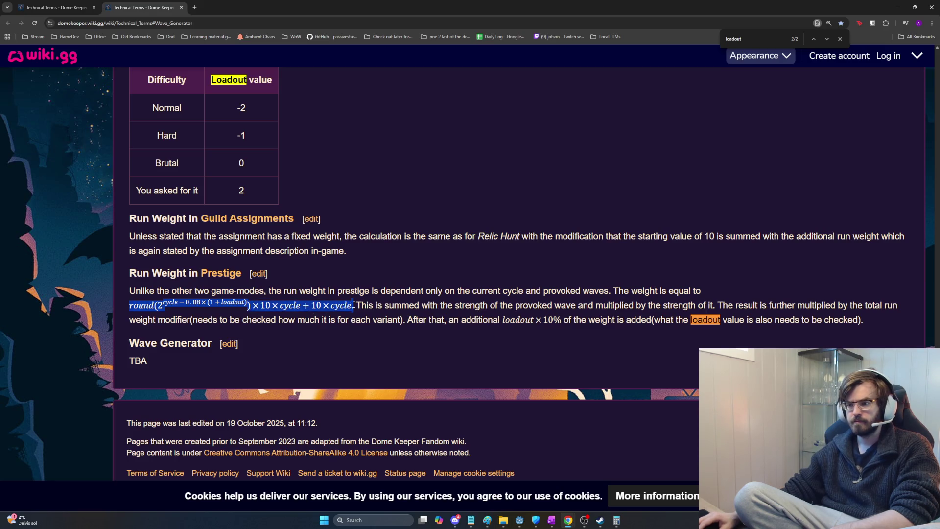
click(358, 305)
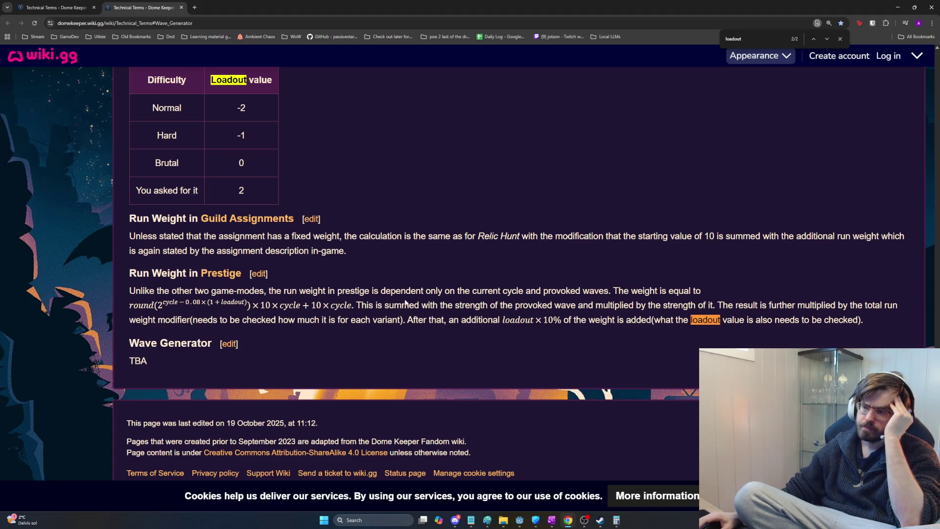
mouse_move(480, 305)
mouse_down()
mouse_move(904, 312)
mouse_move(131, 306)
mouse_move(222, 306)
mouse_move(195, 324)
mouse_up()
click(550, 303)
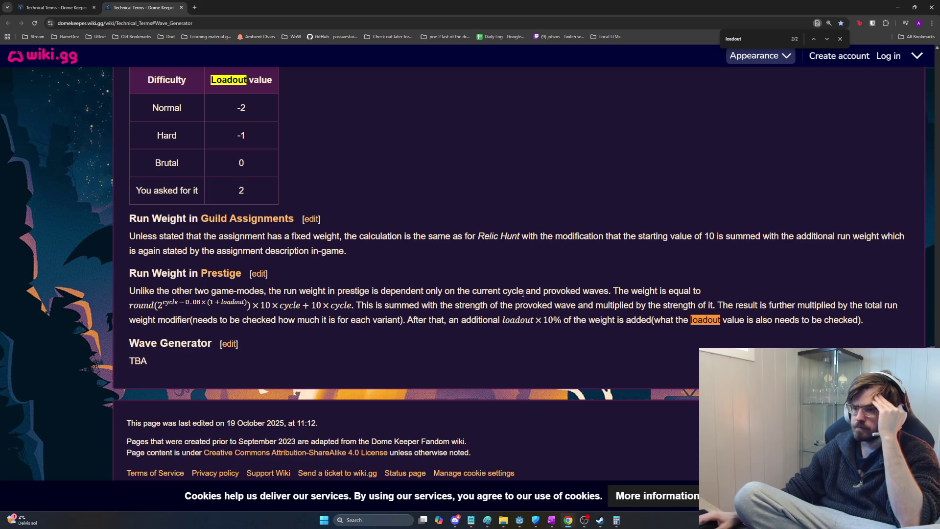
mouse_move(146, 290)
mouse_down()
mouse_move(594, 289)
mouse_move(277, 291)
mouse_move(485, 288)
mouse_move(474, 289)
mouse_up()
click(607, 290)
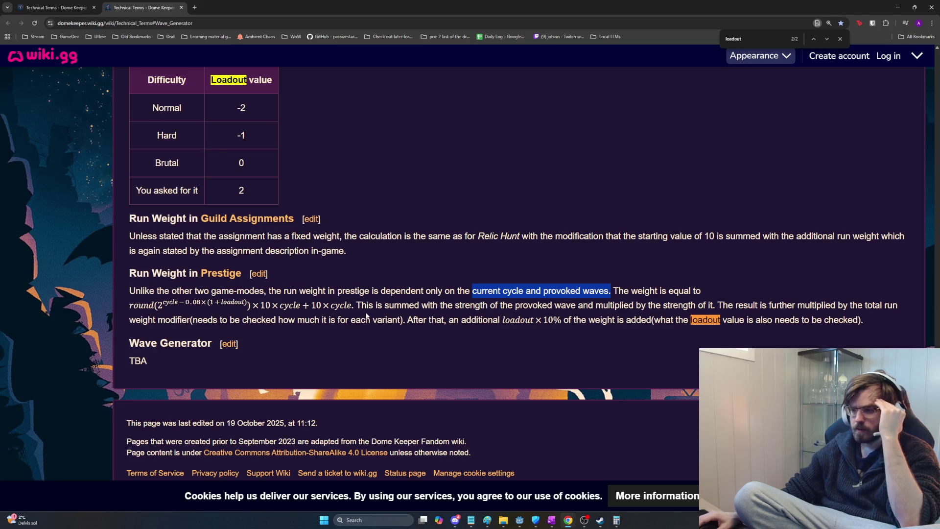
mouse_move(490, 305)
mouse_down()
mouse_move(717, 305)
mouse_move(404, 304)
mouse_move(350, 292)
mouse_move(352, 304)
mouse_up()
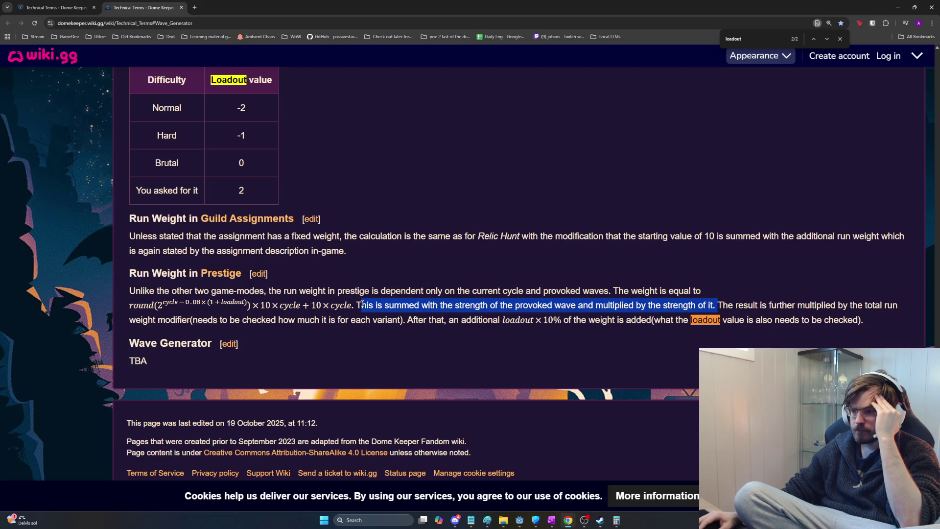
click(357, 304)
drag(352, 304, 140, 305)
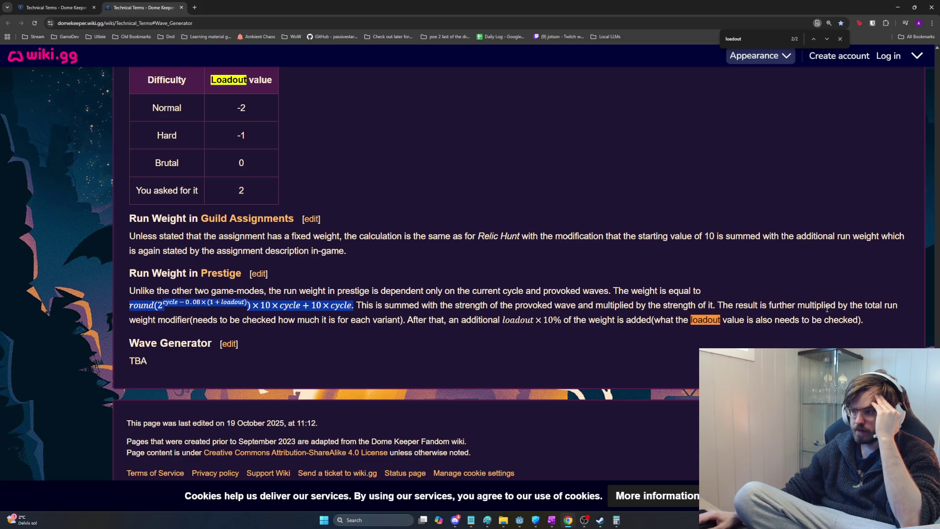
drag(194, 320, 864, 321)
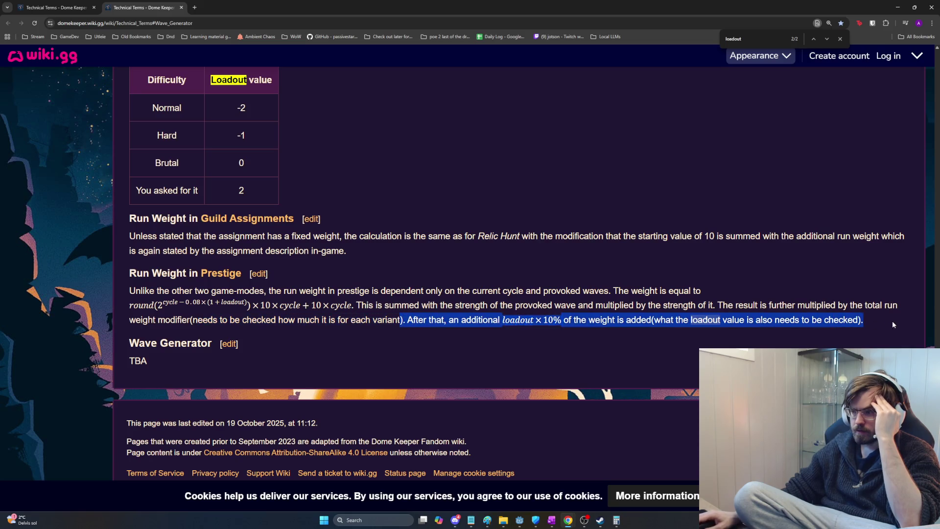
click(871, 323)
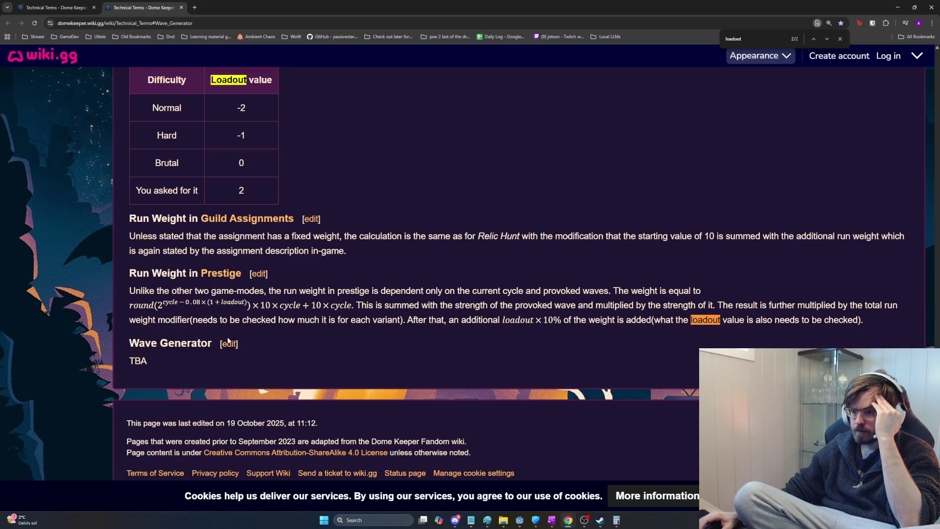
drag(164, 353, 133, 361)
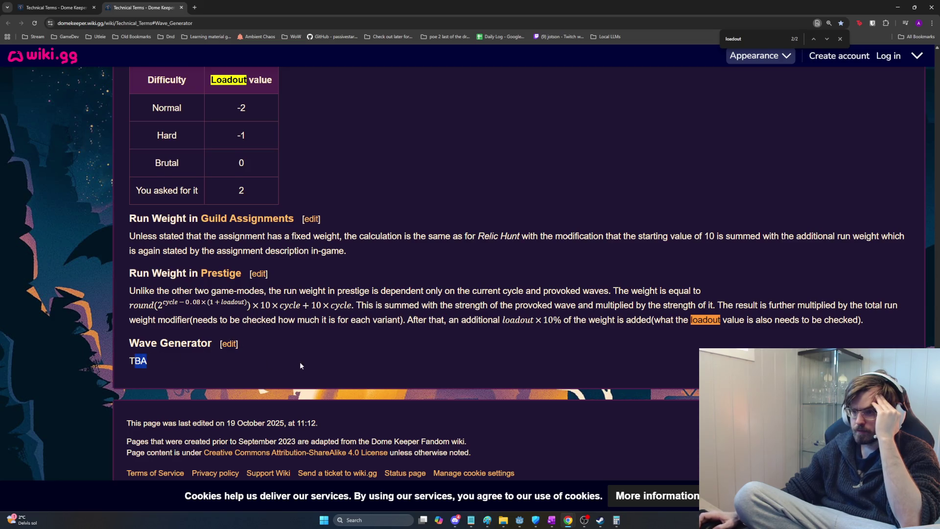
- Scroll back up the Technical Terms page and switch to the other Technical Terms tab
scroll(344, 353, up, 2)
scroll(344, 353, up, 6)
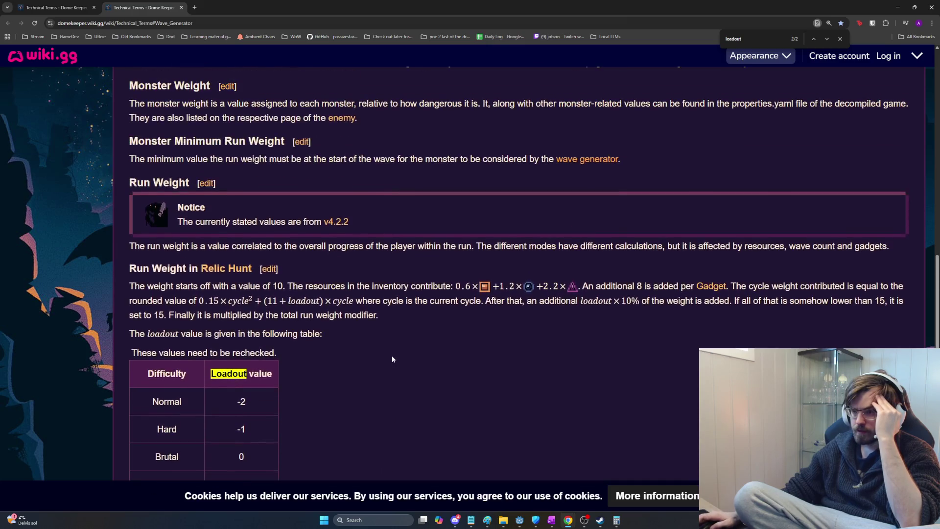
scroll(395, 356, up, 8)
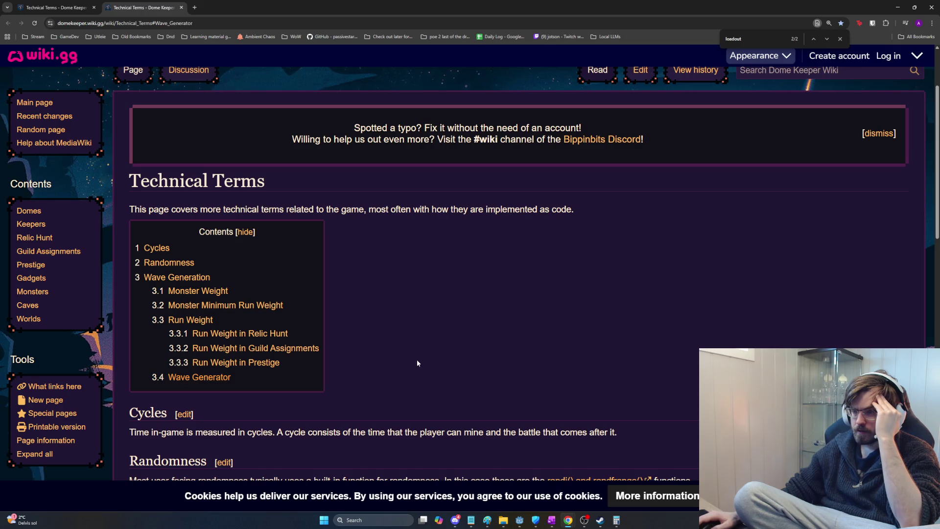
key(ctrl+shift+Tab)
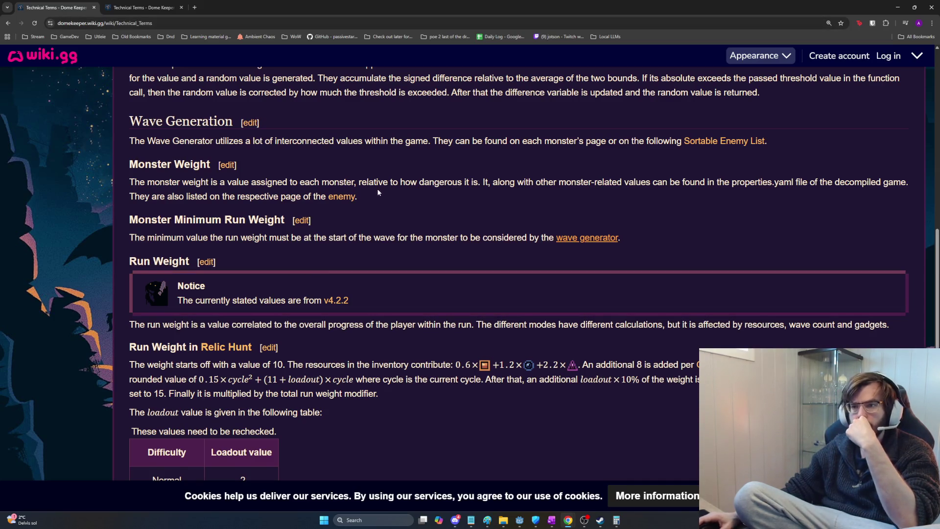
- Scroll down to the Wave Generator section, then return to the 'dome keeper wave timer' results
scroll(378, 195, down, 1)
scroll(379, 194, up, 2)
scroll(398, 228, down, 3)
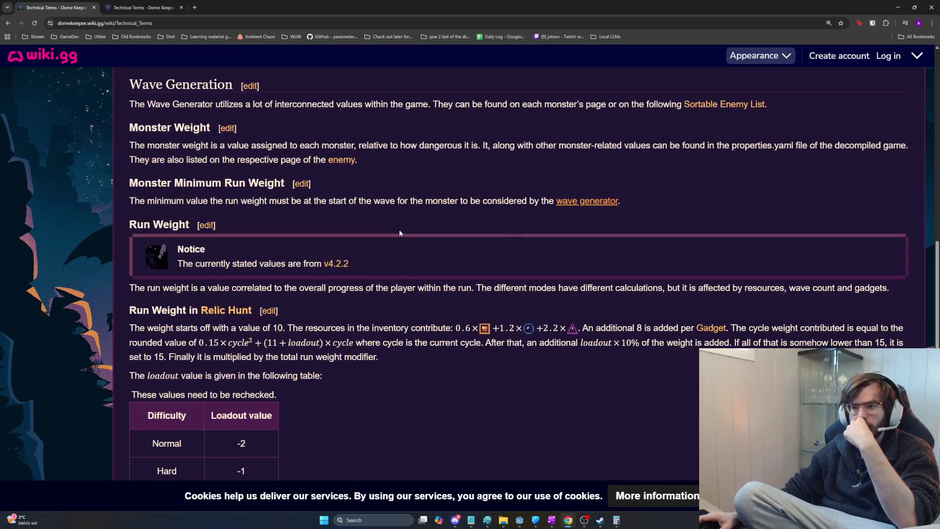
scroll(399, 234, down, 1)
scroll(399, 233, down, 2)
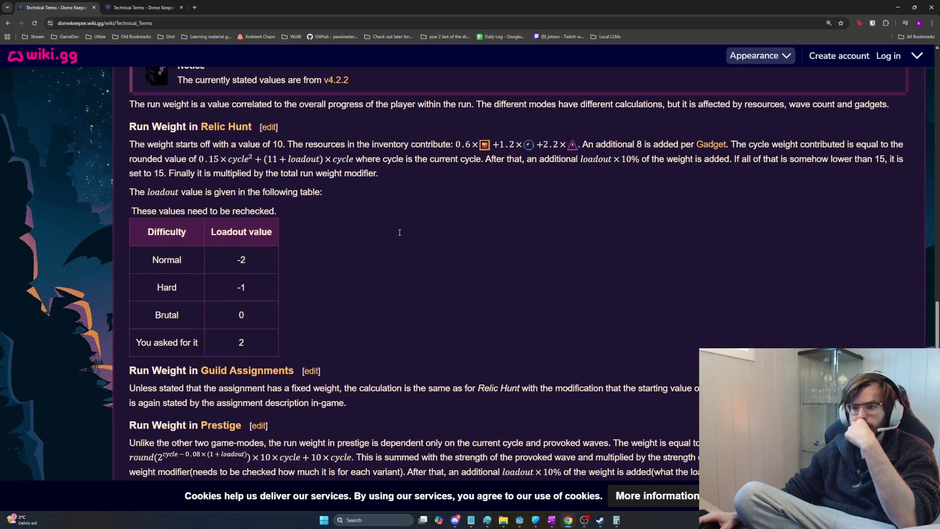
scroll(398, 235, down, 3)
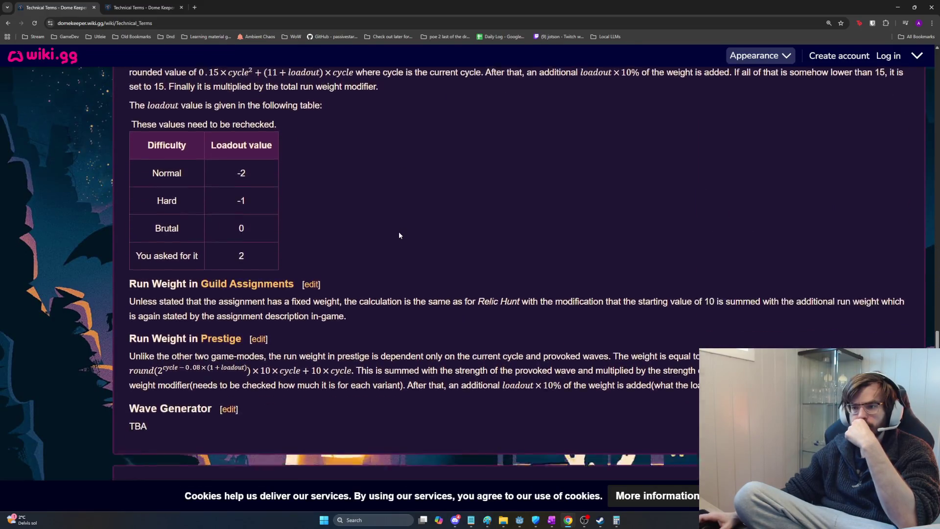
key(alt+Left)
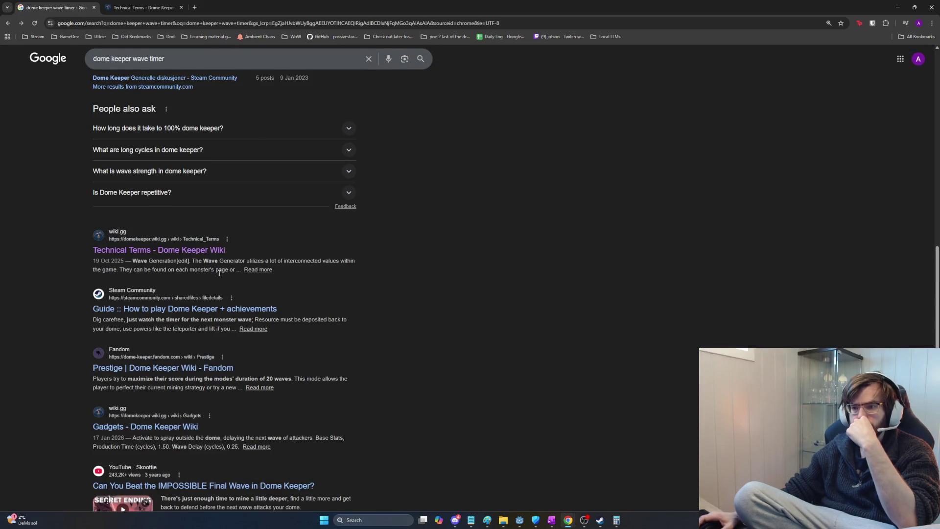
- Search Google for 'dome keeper wiki' and open the wiki.gg Dome Keeper Wiki result
scroll(219, 270, up, 3)
key(slash)
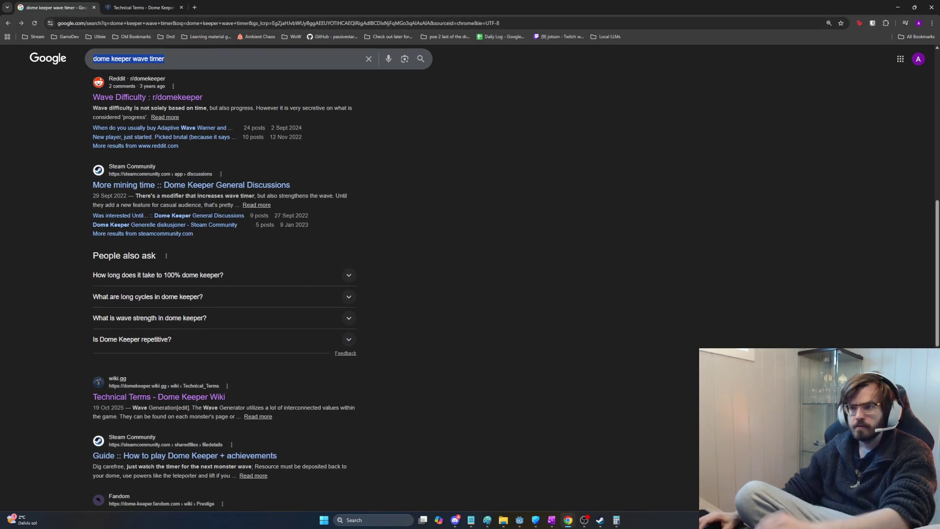
text(dome keeper wiki)
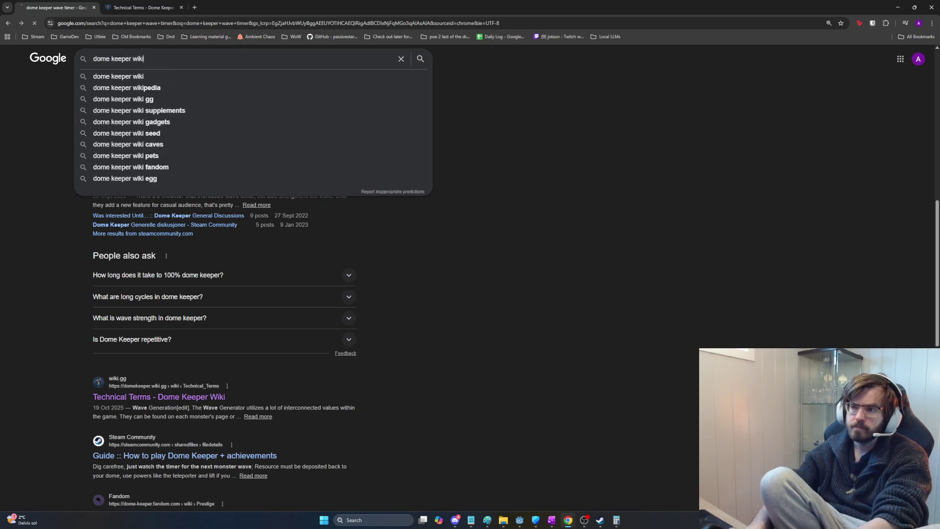
key(Return)
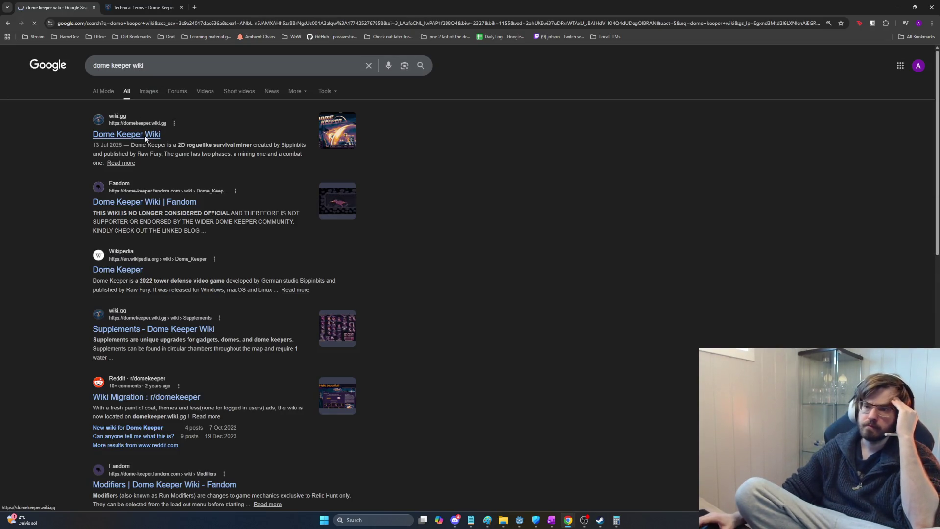
click(145, 136)
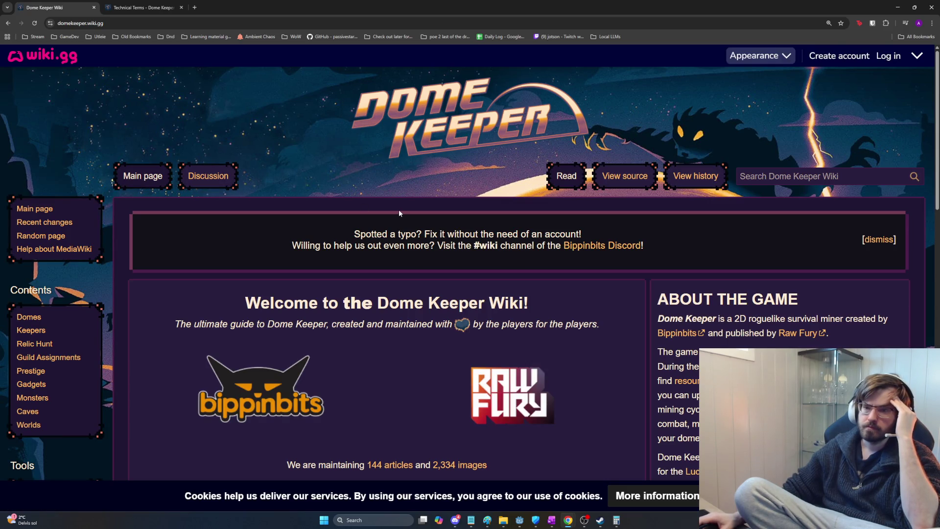
- Browse the Dome Keeper Wiki main page's Quick Navigation down to About the Game
scroll(422, 267, down, 5)
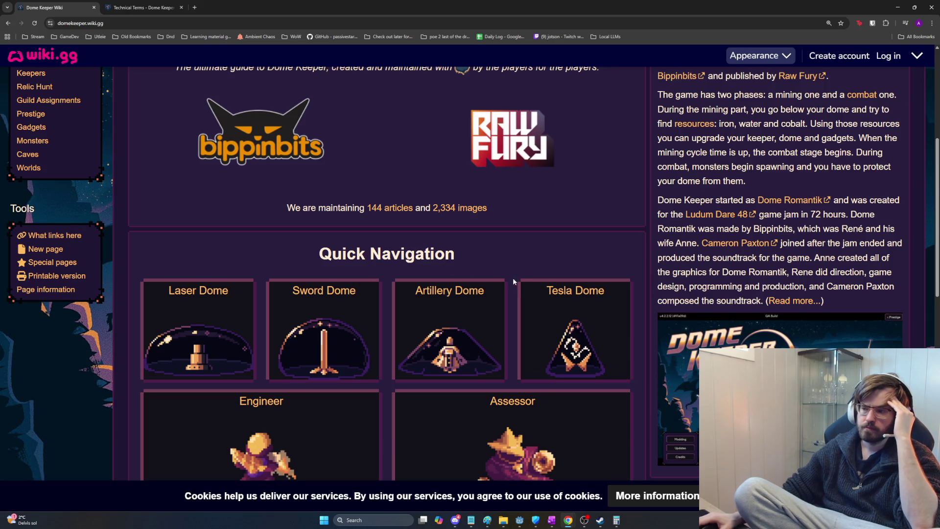
scroll(513, 279, down, 3)
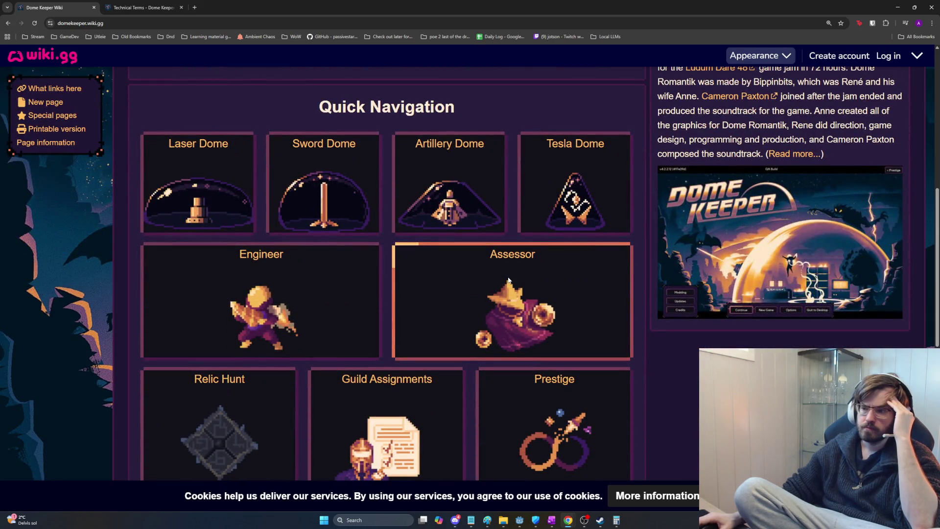
scroll(519, 276, down, 2)
scroll(431, 274, down, 3)
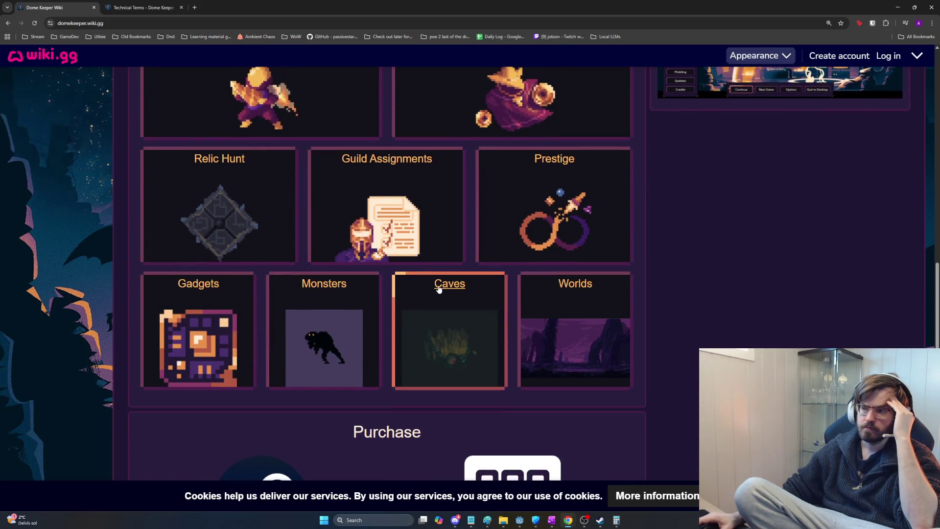
scroll(422, 240, down, 3)
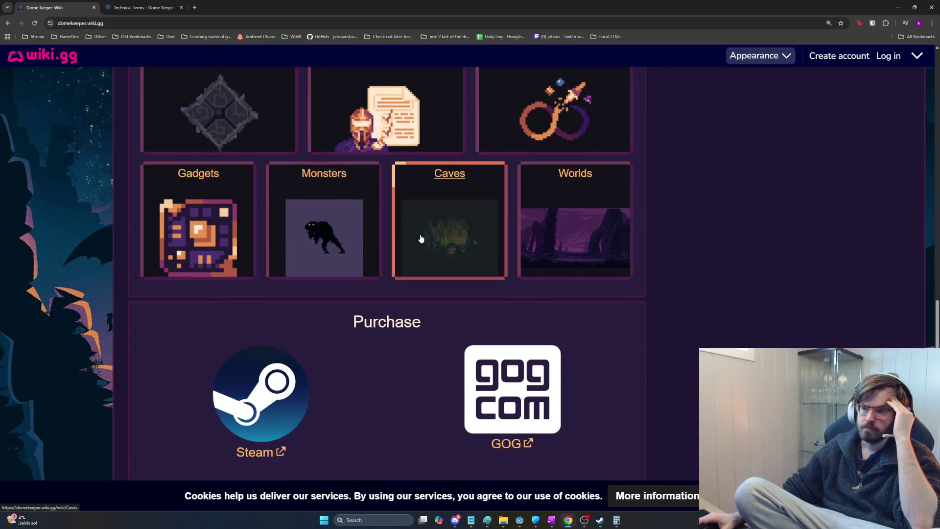
scroll(475, 225, down, 1)
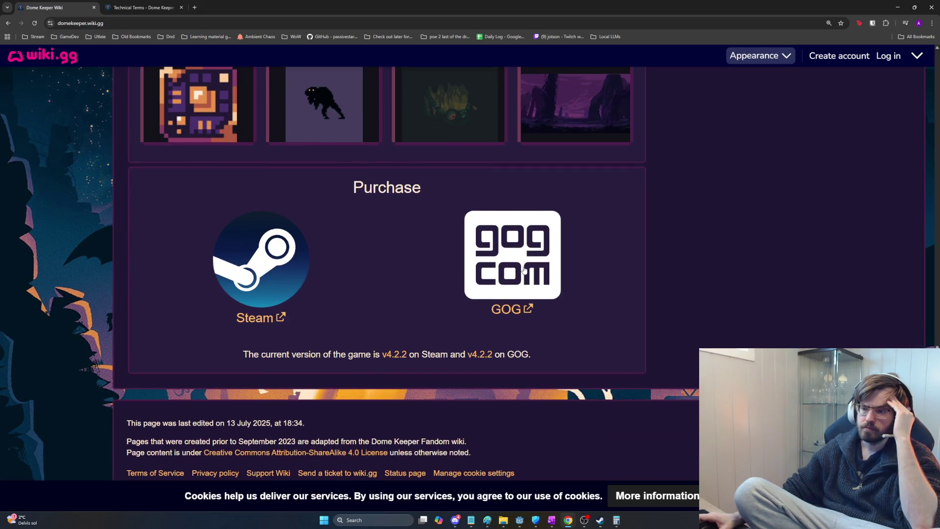
scroll(538, 254, up, 15)
scroll(577, 251, down, 3)
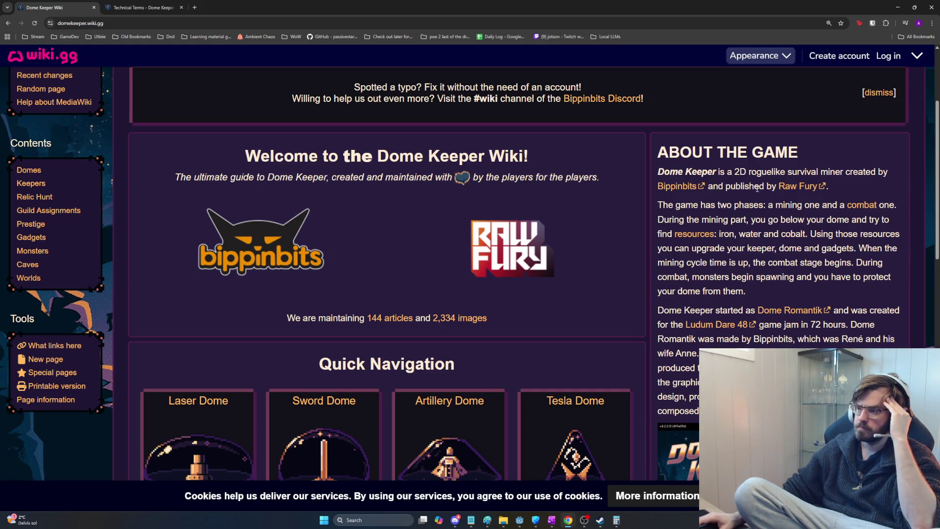
- Read the About the Game lines on the roguelike miner, two game phases, and iron, water and cobalt
mouse_move(748, 171)
mouse_down()
mouse_move(882, 172)
mouse_move(749, 173)
mouse_move(756, 184)
mouse_up()
click(895, 173)
click(757, 182)
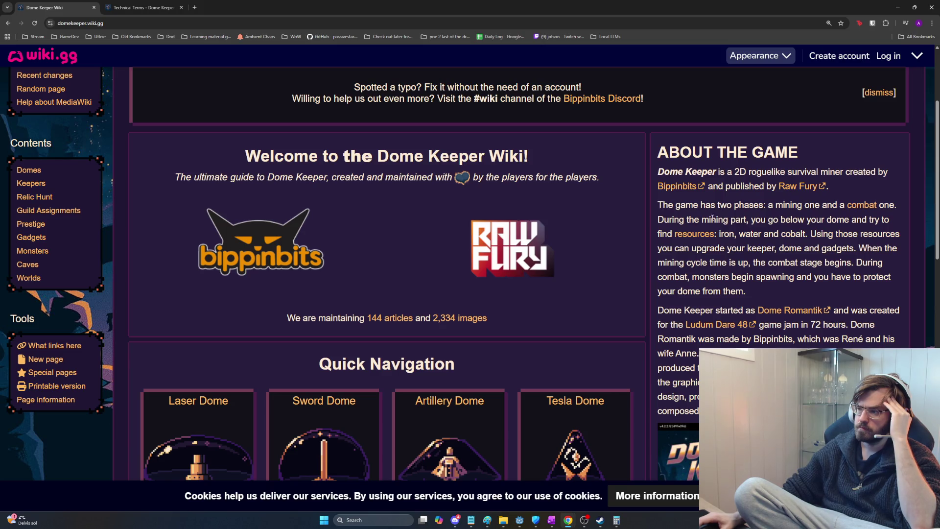
mouse_move(662, 204)
mouse_down()
mouse_move(884, 207)
mouse_move(753, 204)
mouse_up()
click(787, 206)
click(772, 205)
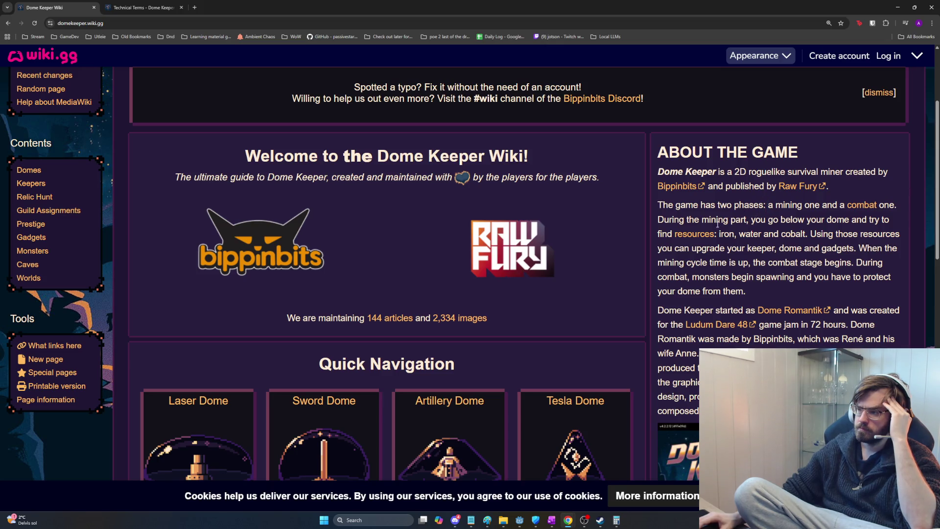
mouse_move(733, 234)
mouse_down()
mouse_move(822, 234)
mouse_move(780, 248)
mouse_move(785, 262)
mouse_move(850, 262)
mouse_move(810, 289)
mouse_move(763, 277)
mouse_move(764, 264)
mouse_move(825, 263)
mouse_move(717, 278)
mouse_move(663, 219)
mouse_move(667, 186)
mouse_move(659, 202)
mouse_move(780, 310)
mouse_move(781, 285)
mouse_up()
- Read about the 72-hour game jam, Dome Romantik's makers and credits, then open 'Read more...'
scroll(780, 285, down, 1)
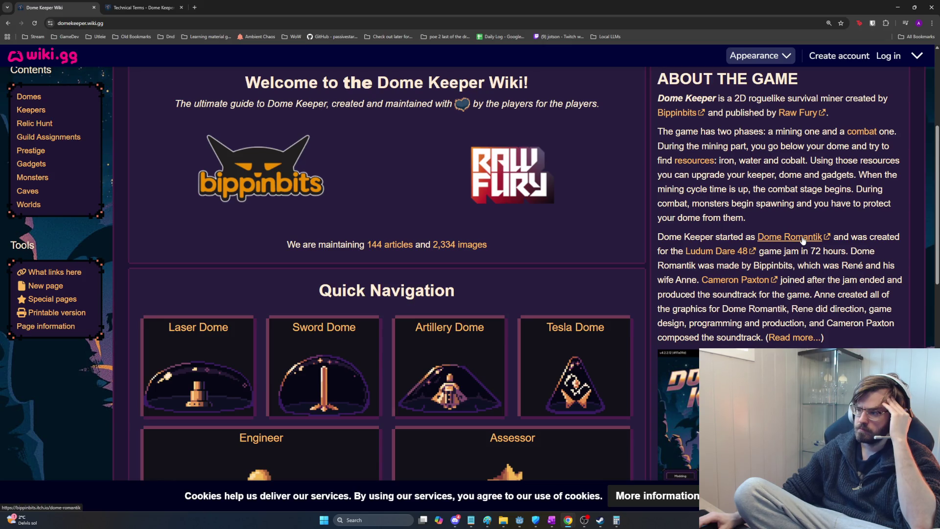
drag(764, 252, 845, 250)
click(845, 249)
mouse_move(708, 269)
mouse_down()
mouse_move(899, 265)
mouse_move(739, 265)
mouse_move(685, 279)
mouse_move(701, 279)
mouse_up()
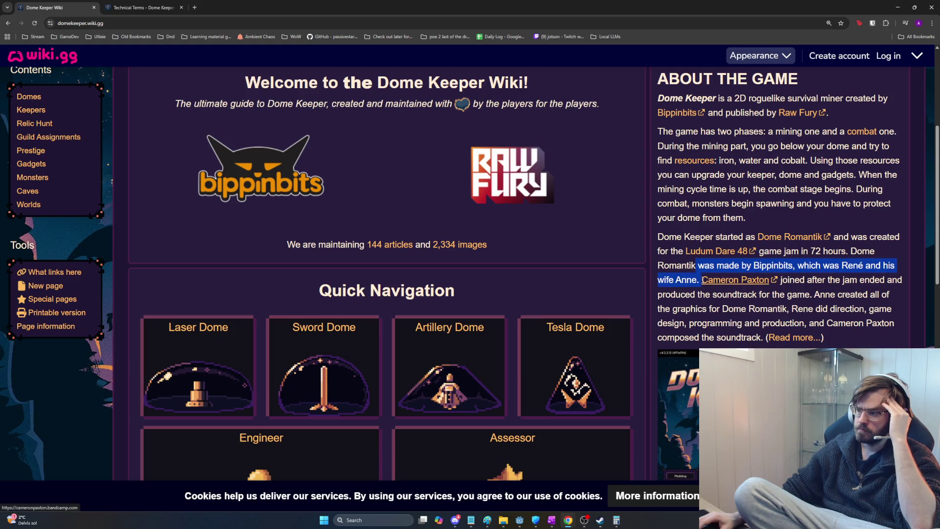
click(698, 280)
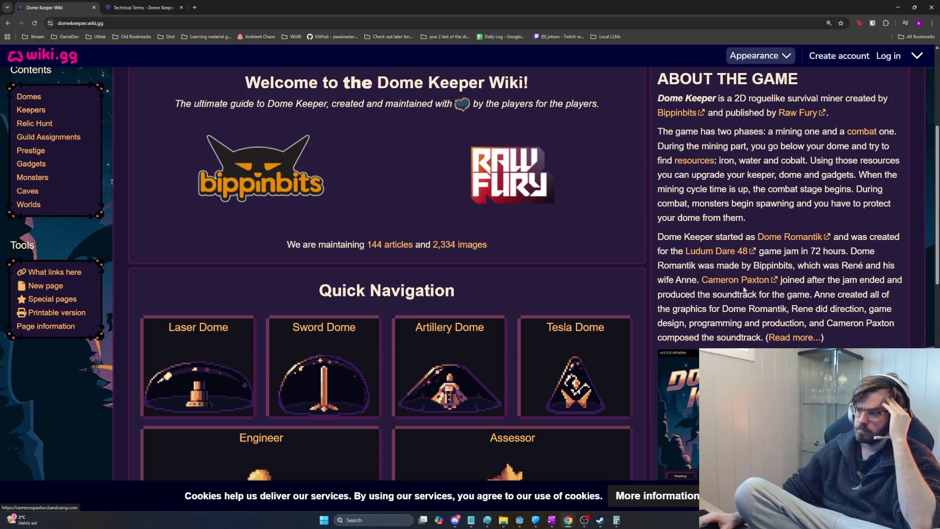
mouse_move(782, 280)
mouse_down()
mouse_move(903, 286)
mouse_move(723, 294)
mouse_move(888, 297)
mouse_move(730, 309)
mouse_move(881, 310)
mouse_move(805, 324)
mouse_move(878, 322)
mouse_up()
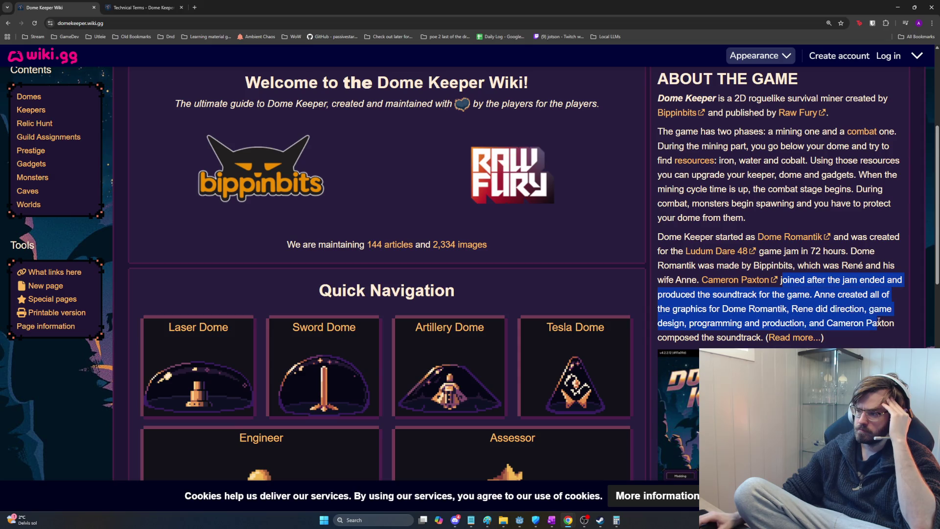
click(884, 324)
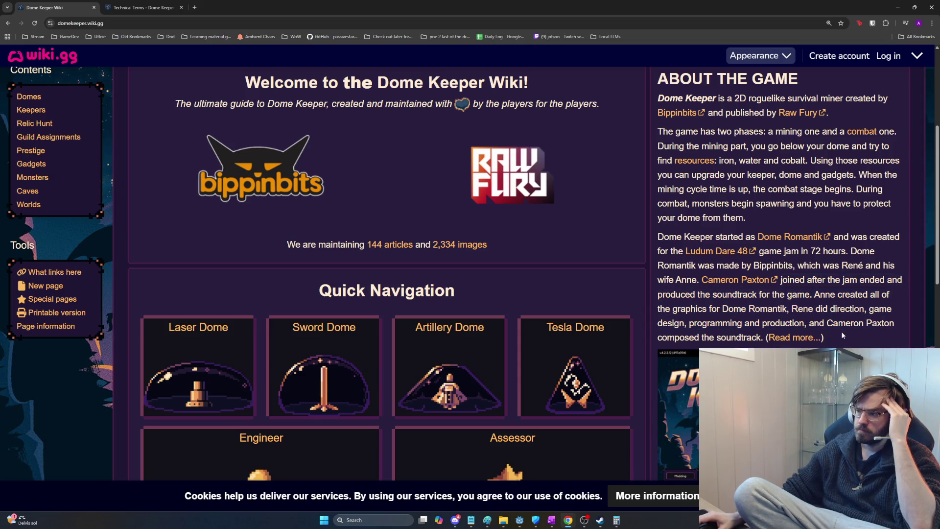
click(795, 338)
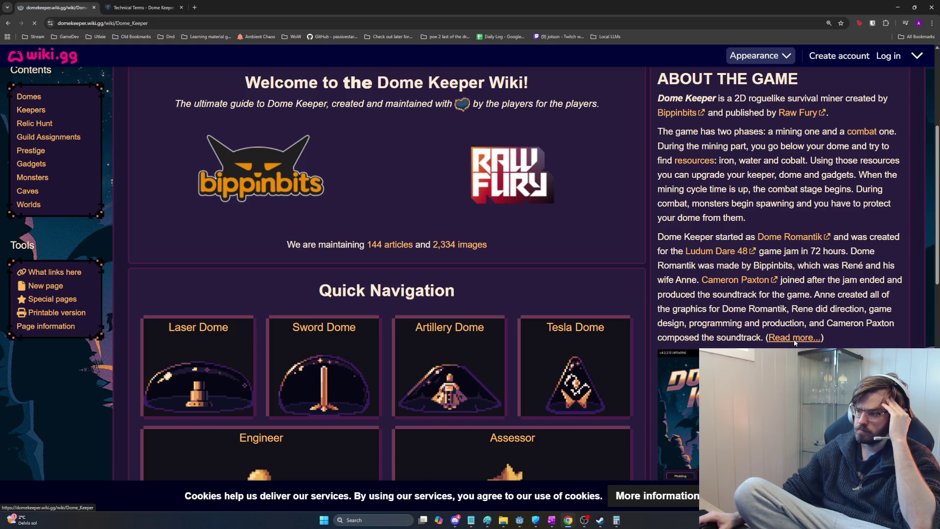
- Look over the article's contents and Characters section, then open the Ludum Dare 48 link in the intro
scroll(611, 292, down, 2)
scroll(611, 292, down, 2)
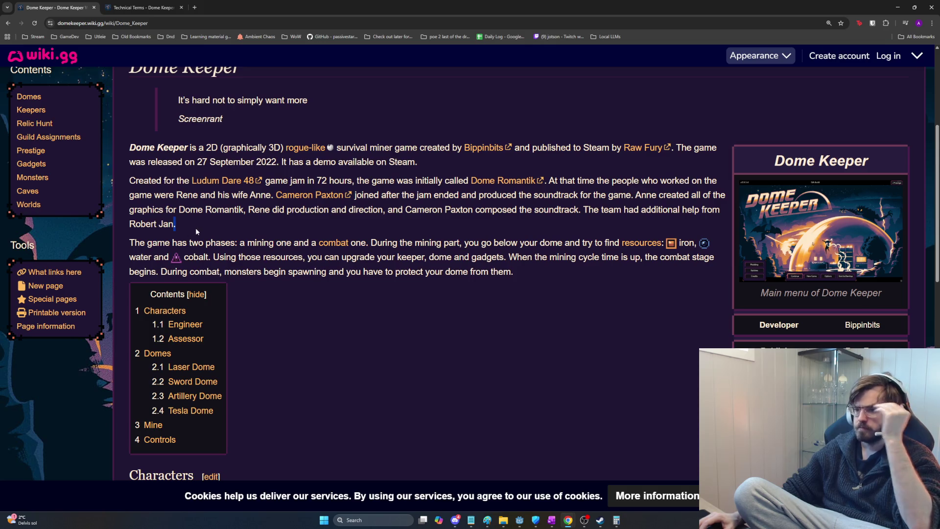
scroll(527, 298, down, 5)
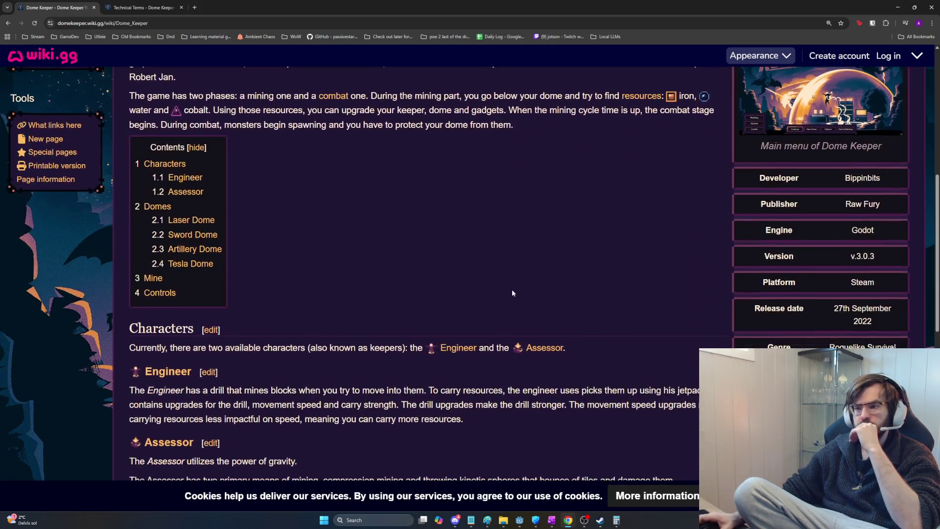
scroll(315, 256, up, 3)
scroll(323, 260, up, 3)
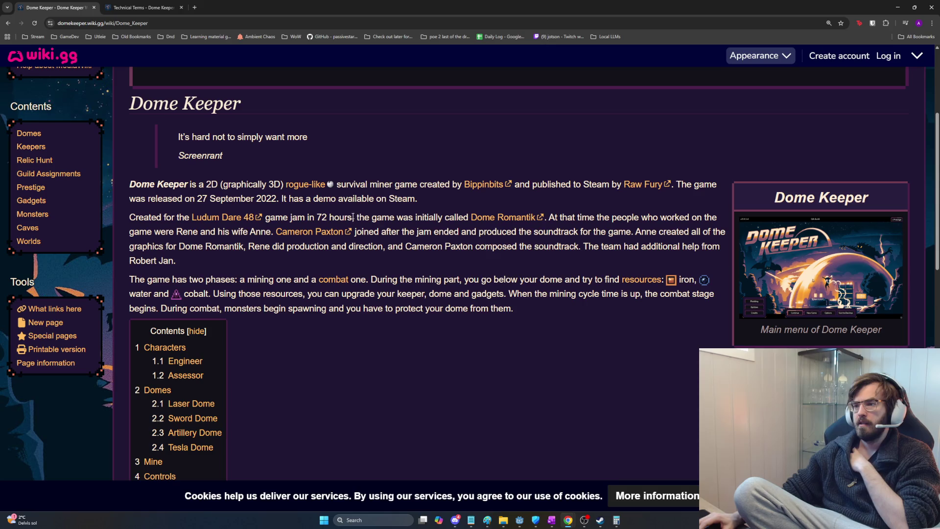
drag(351, 217, 283, 218)
click(239, 219)
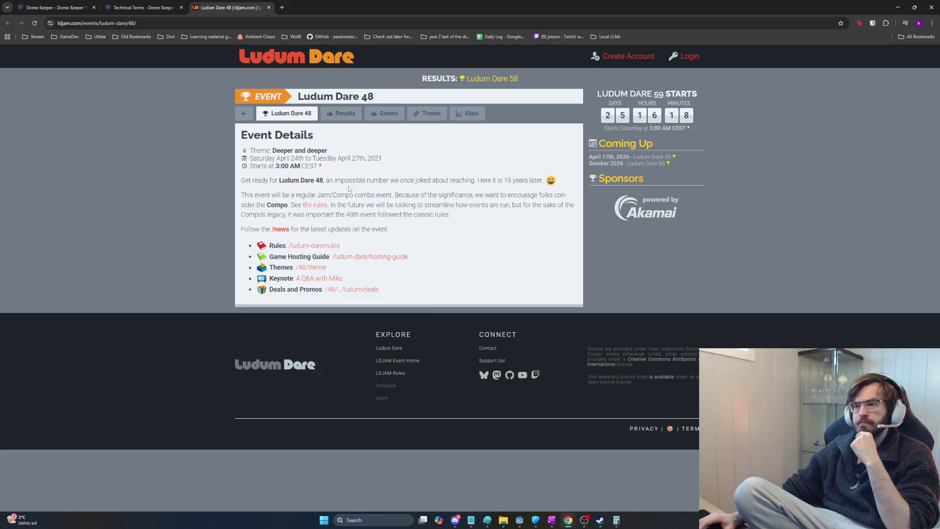
- Read the Ludum Dare 48 event introduction and show its games list
drag(325, 180, 510, 182)
click(411, 188)
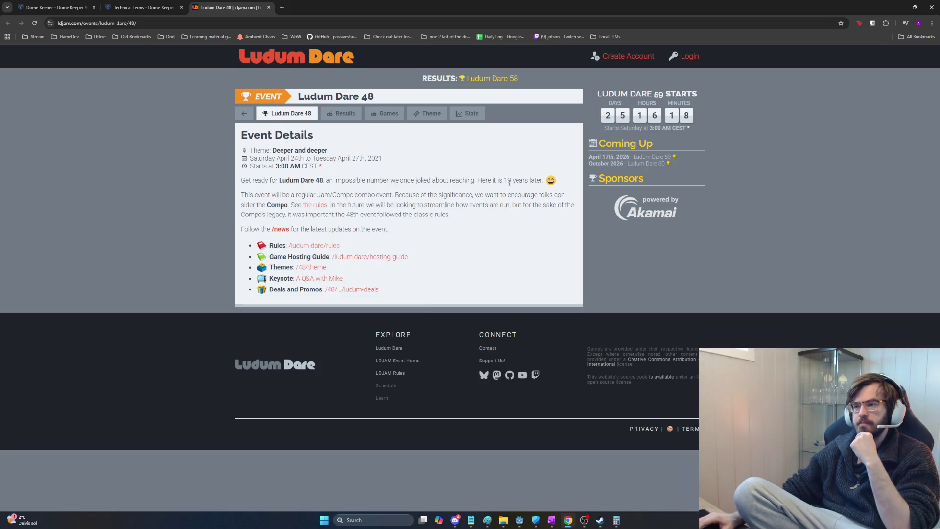
drag(336, 180, 533, 182)
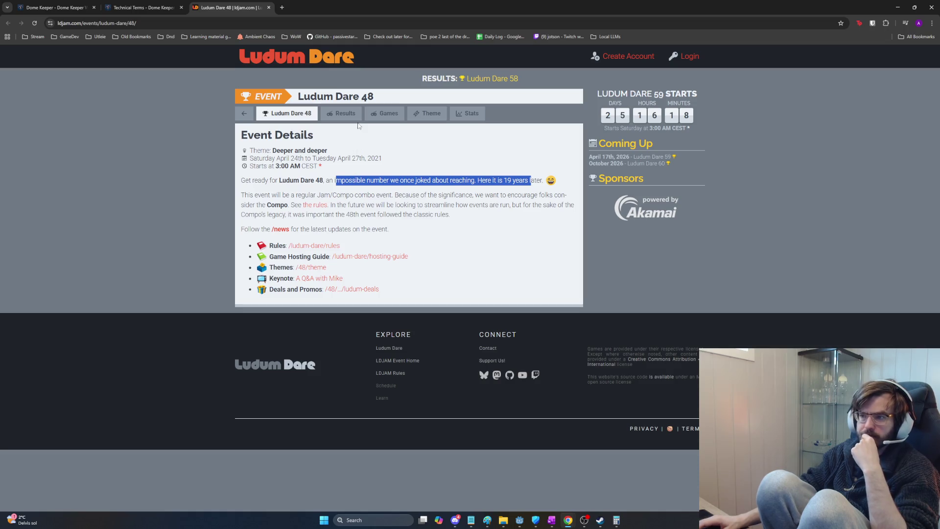
click(384, 113)
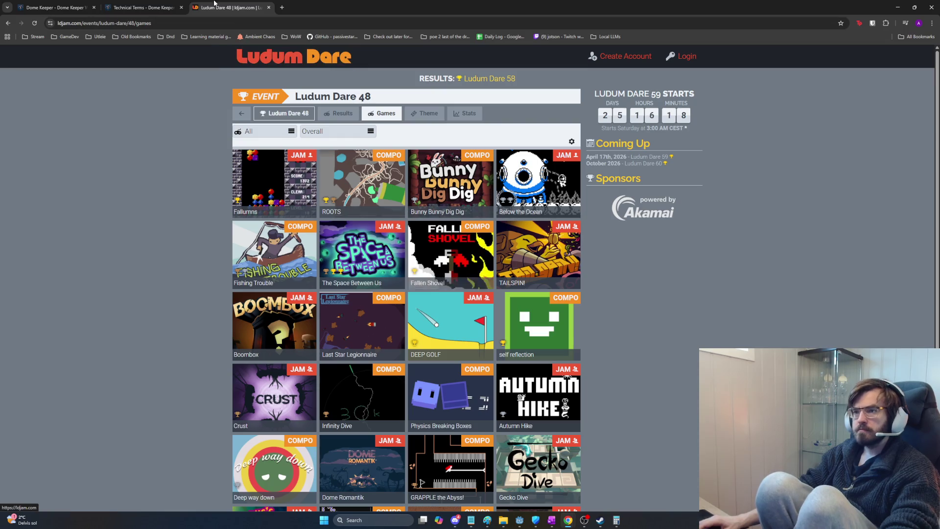
- Search the games list with find-in-page for 'dine' and open the Dome Romantik entry
click(139, 6)
click(69, 5)
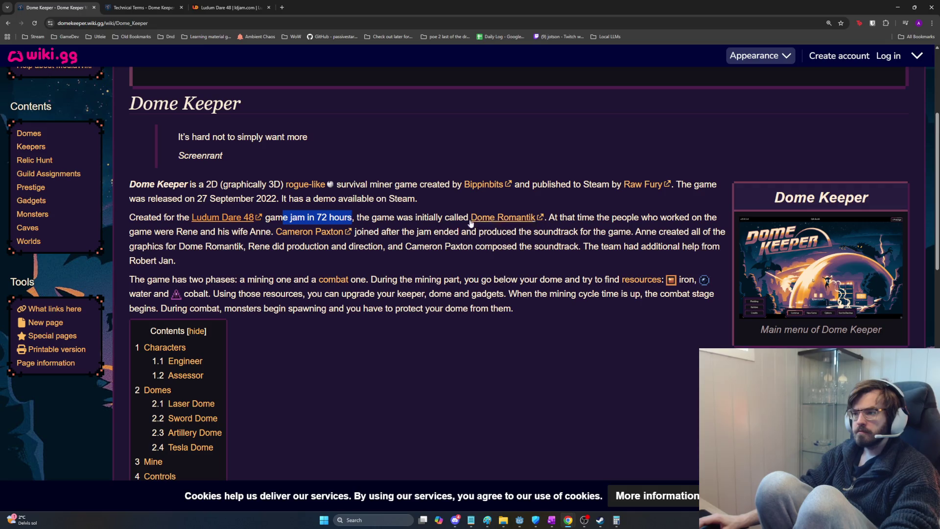
click(230, 7)
key(ctrl+f)
text(dine)
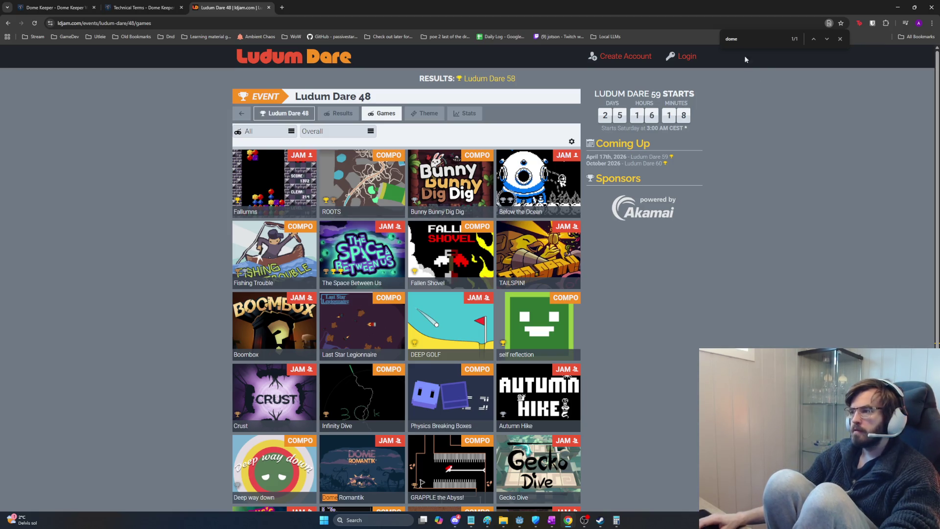
scroll(828, 213, down, 5)
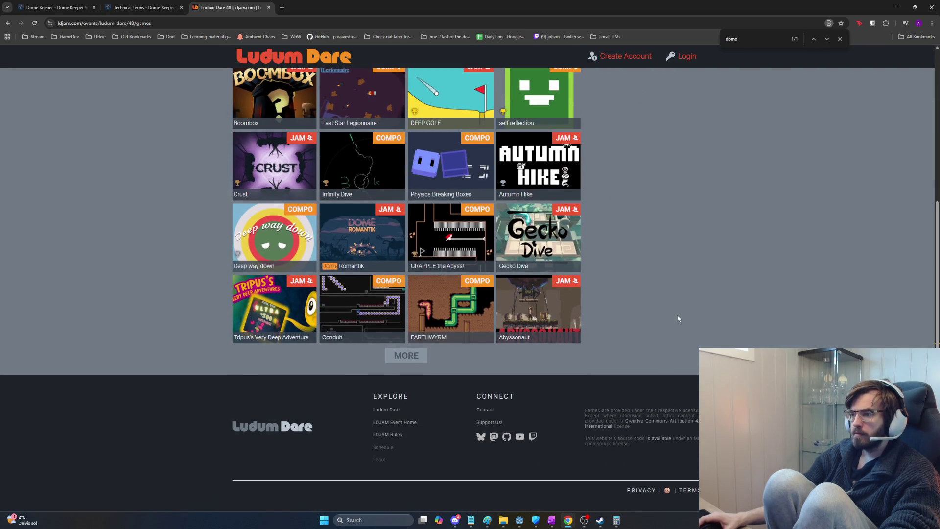
scroll(696, 316, up, 1)
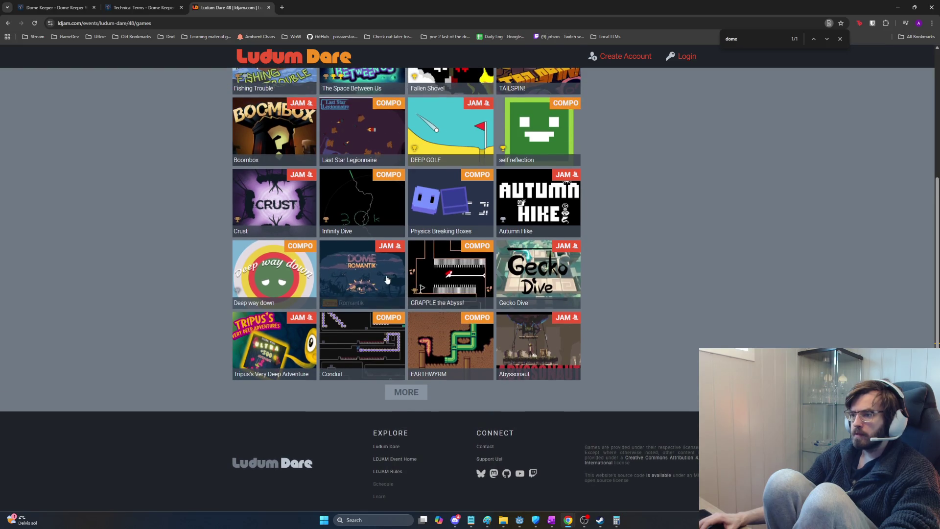
click(404, 285)
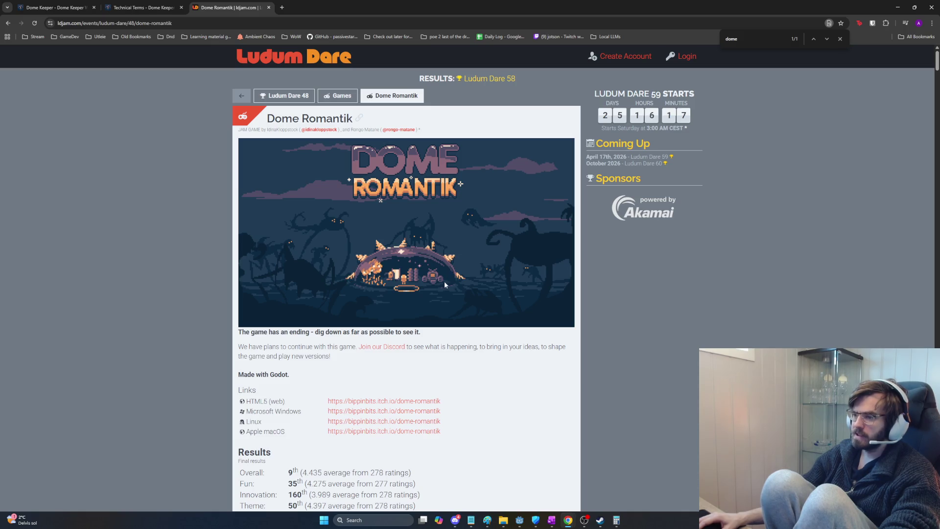
- Review Dome Romantik's screenshots and ratings, then open its HTML5 web version on itch.io
scroll(500, 269, down, 1)
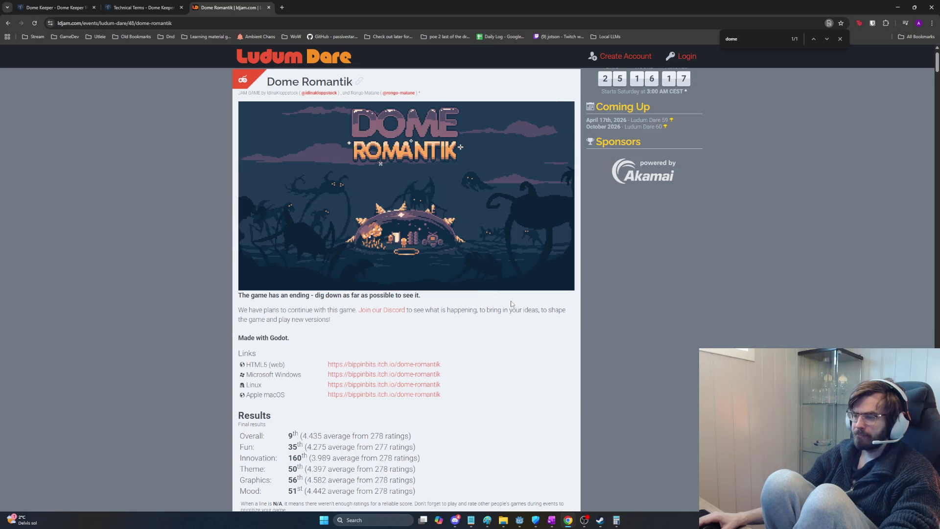
scroll(473, 248, down, 1)
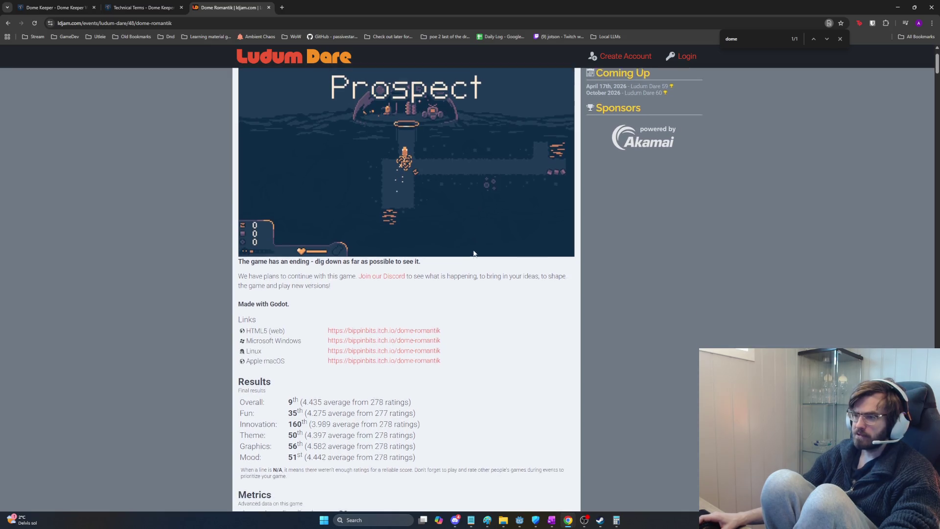
scroll(472, 256, down, 2)
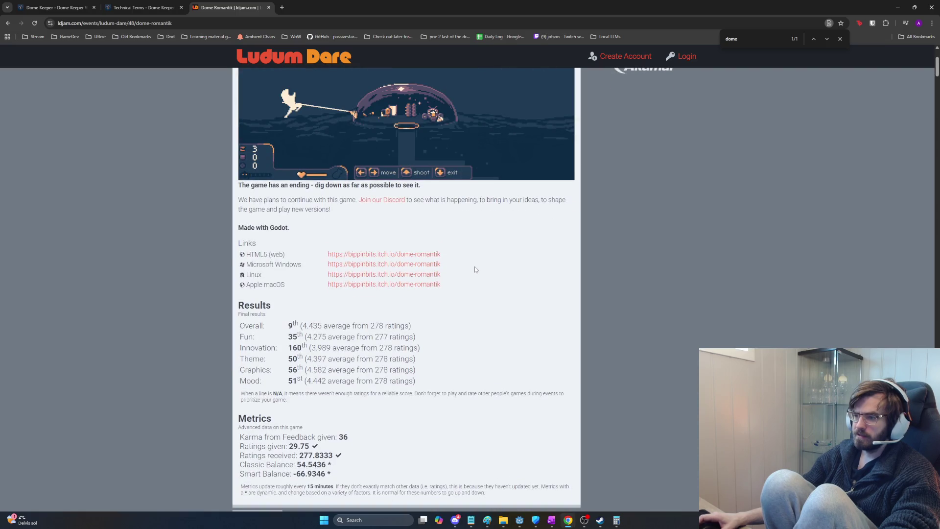
scroll(474, 266, up, 3)
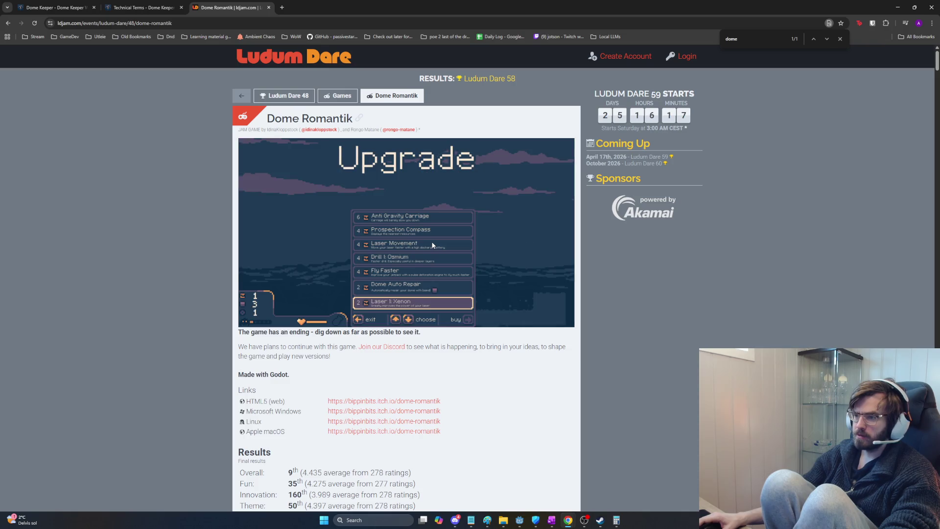
scroll(433, 250, down, 5)
scroll(436, 256, down, 2)
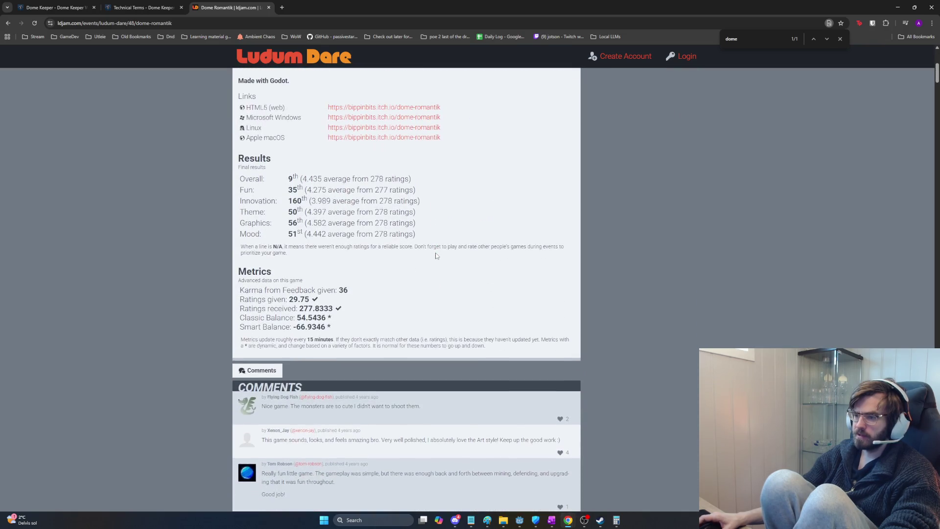
scroll(450, 263, up, 4)
scroll(461, 344, up, 2)
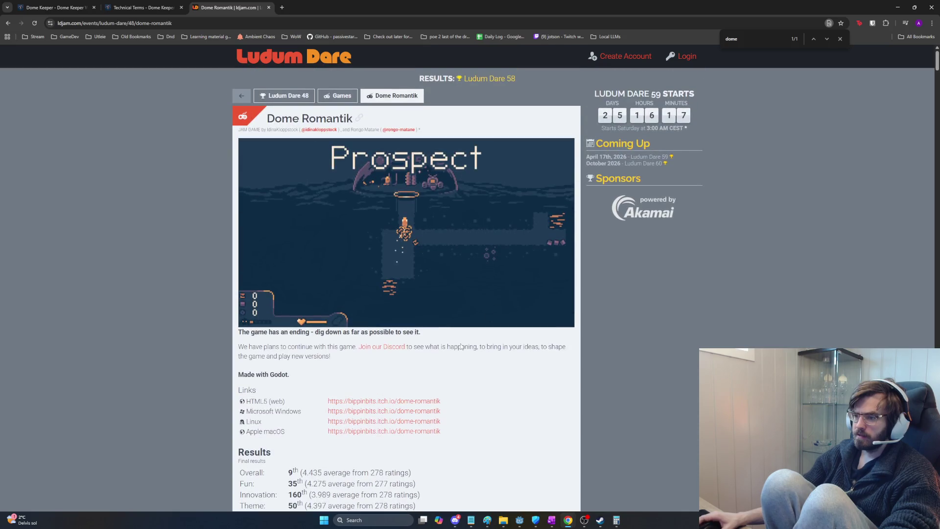
click(394, 401)
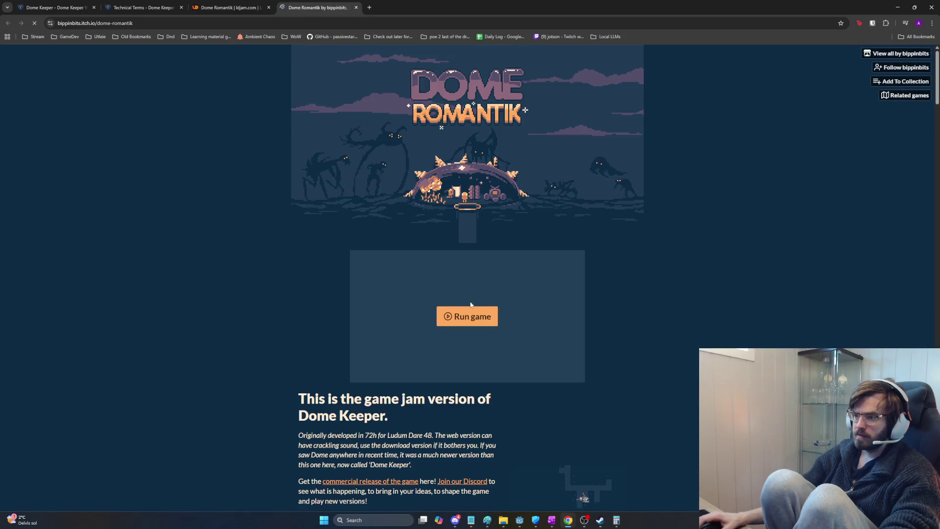
- Start the Dome Romantik web game with Chrome's volume at 4, and return to Chrome
click(471, 311)
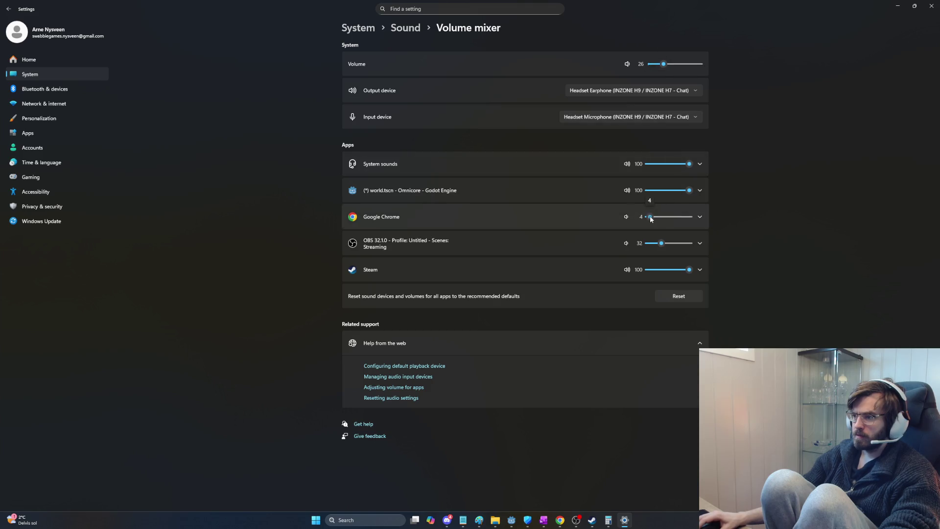
key(alt+Tab)
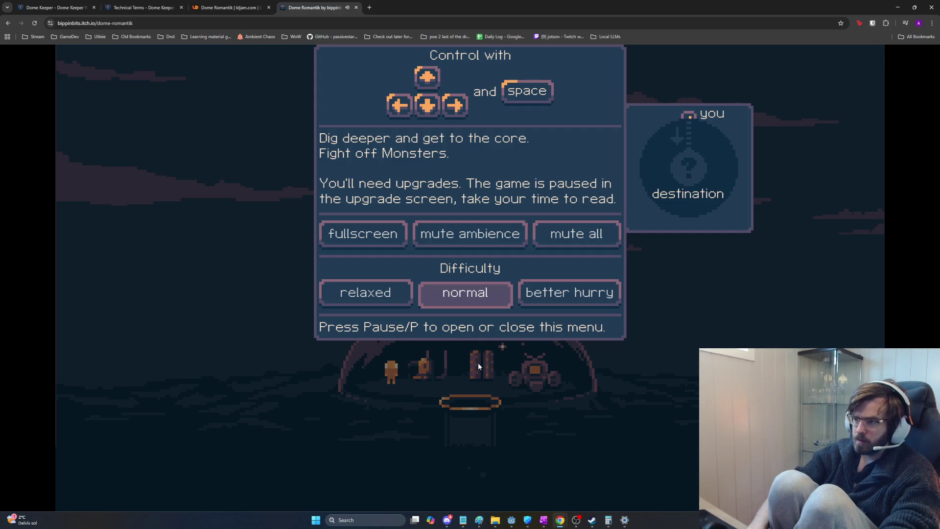
- Start the Dome Romantik run, dig a few tiles down the shaft and fly back into the dome
key(p)
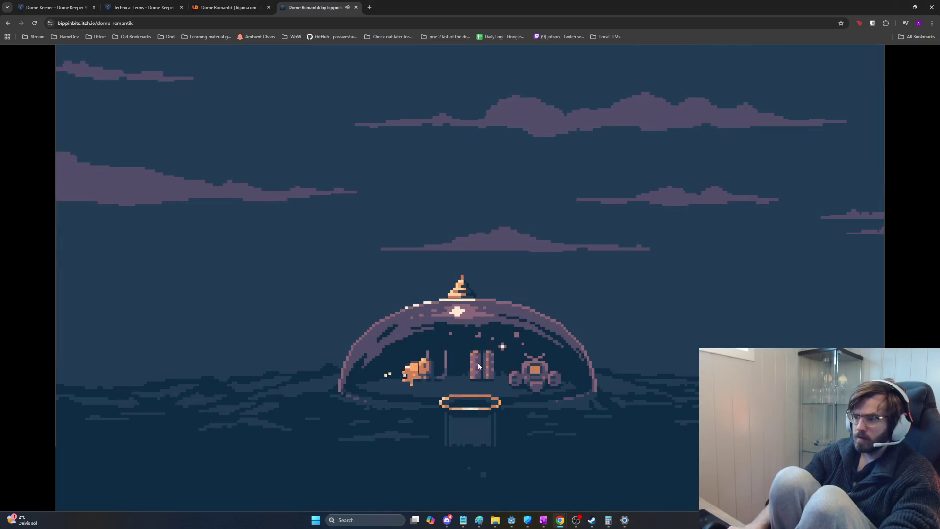
key(s)
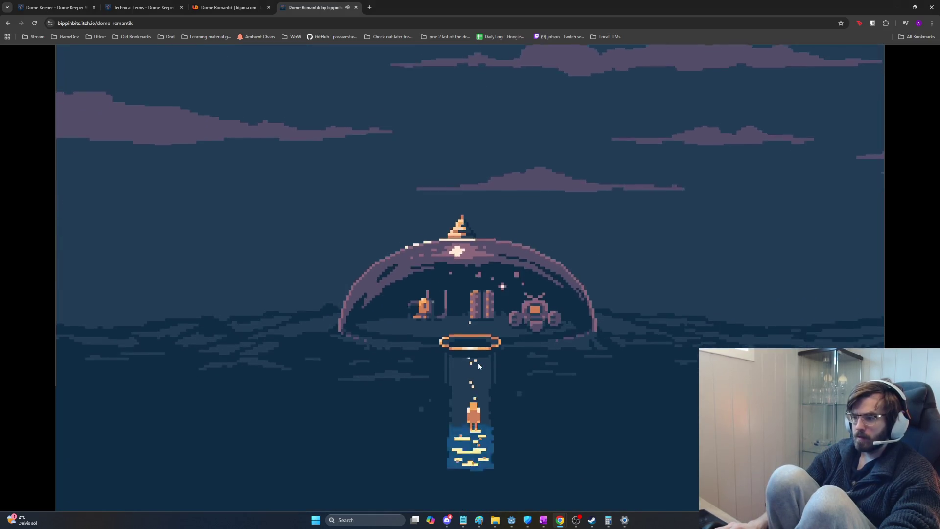
key(s)
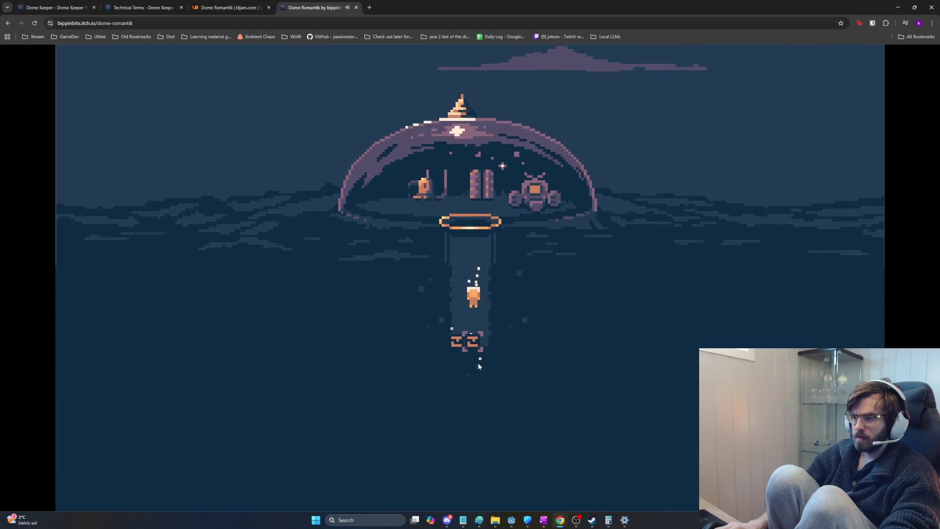
key(s)
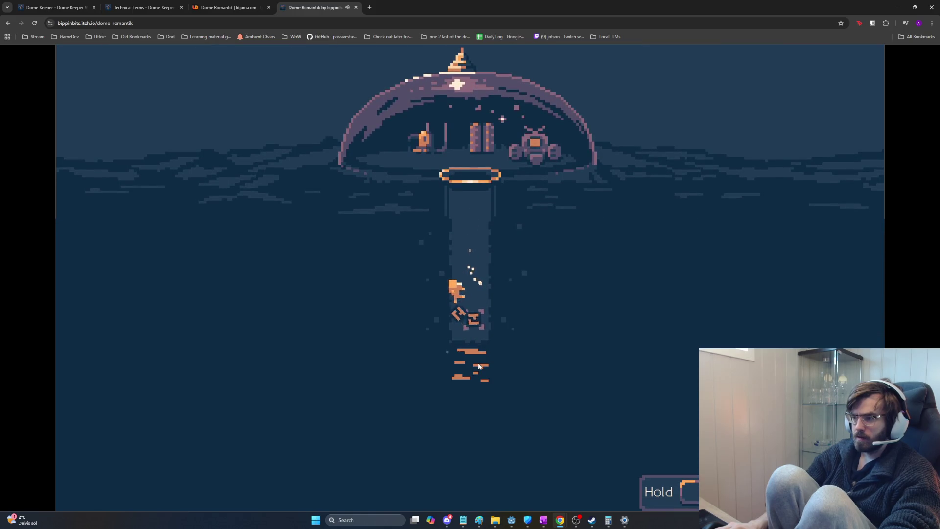
key(s)
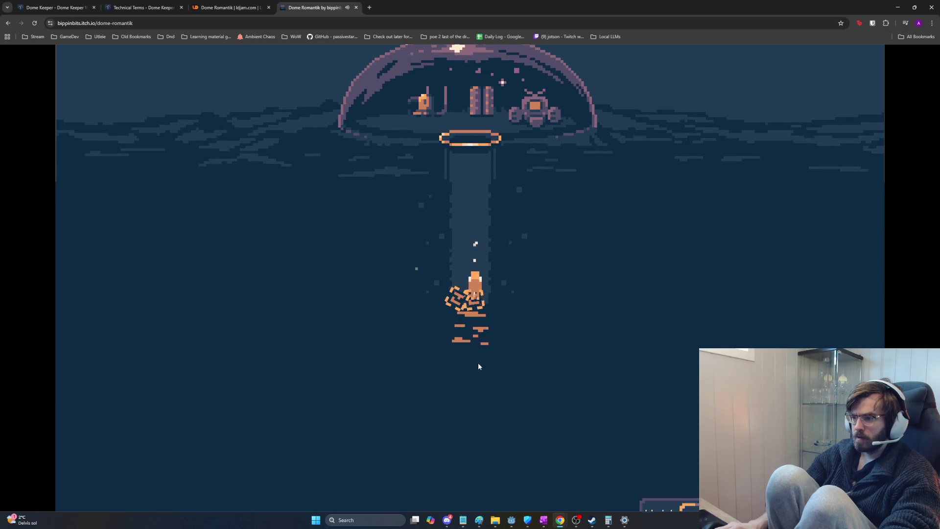
key(w)
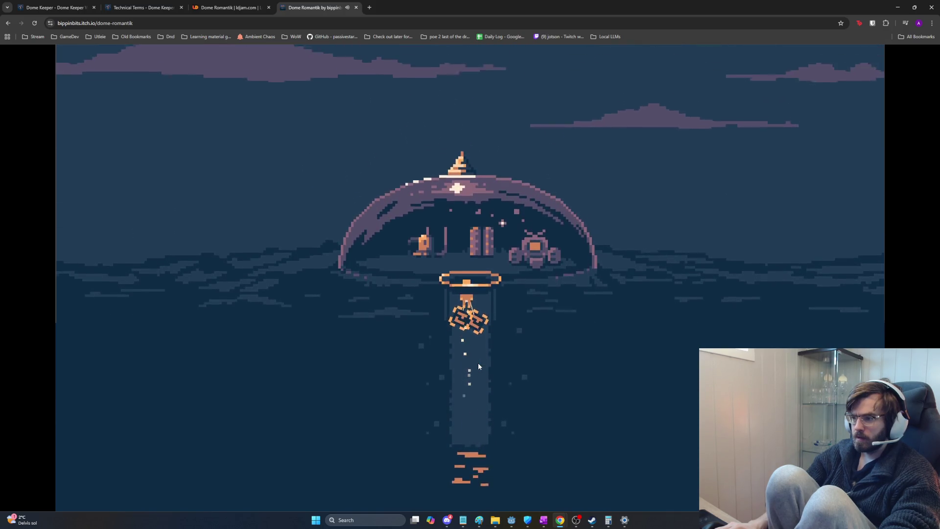
key(w)
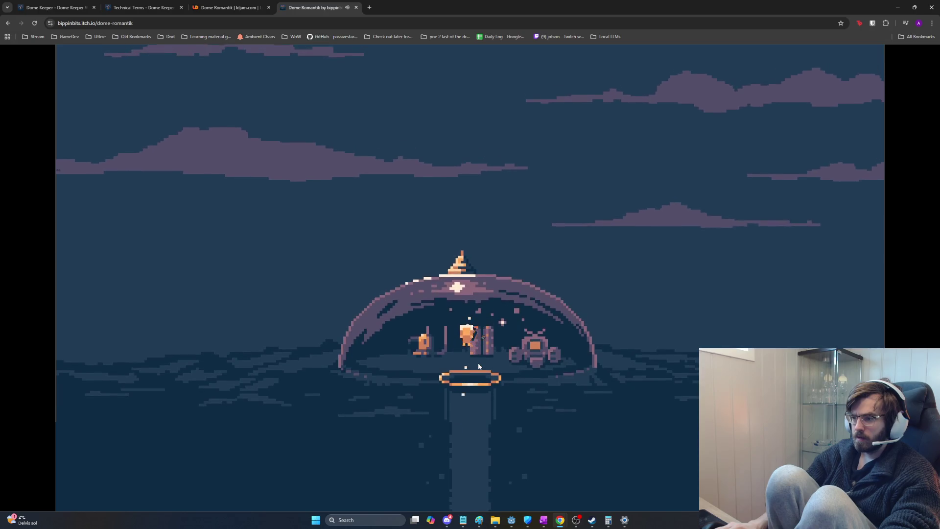
- Descend again and drill the surrounding tiles to break out resources
key(s)
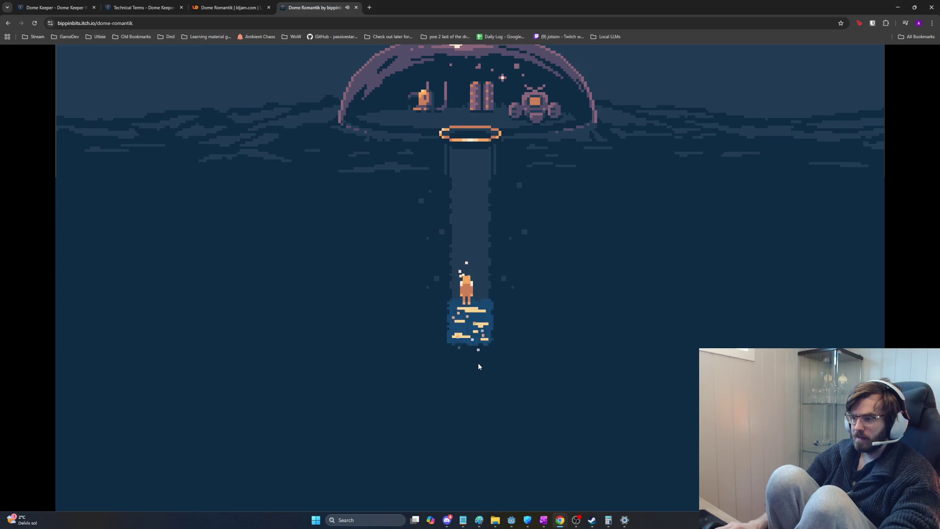
key(s)
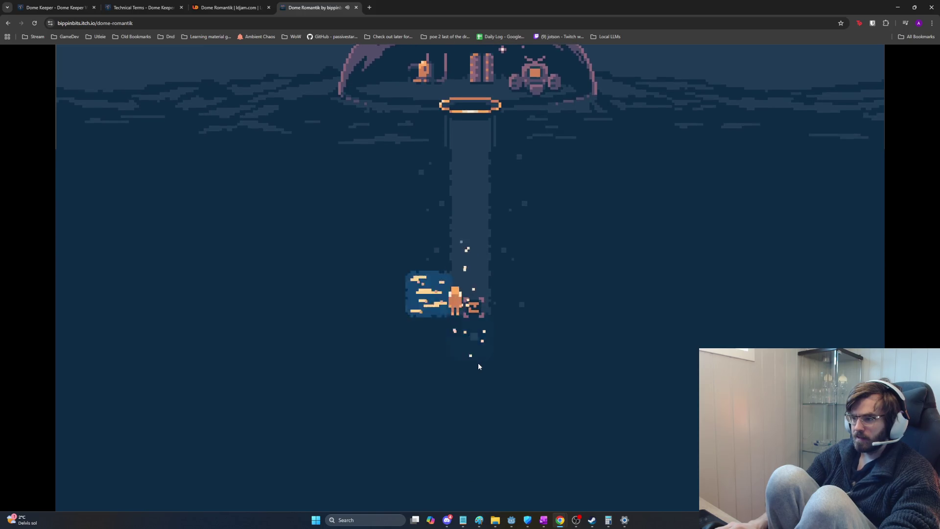
key(d)
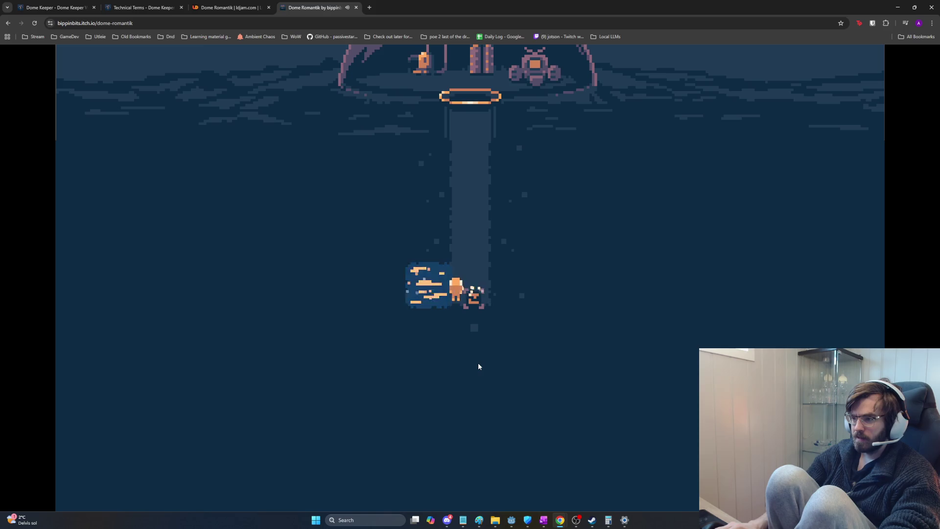
key(a)
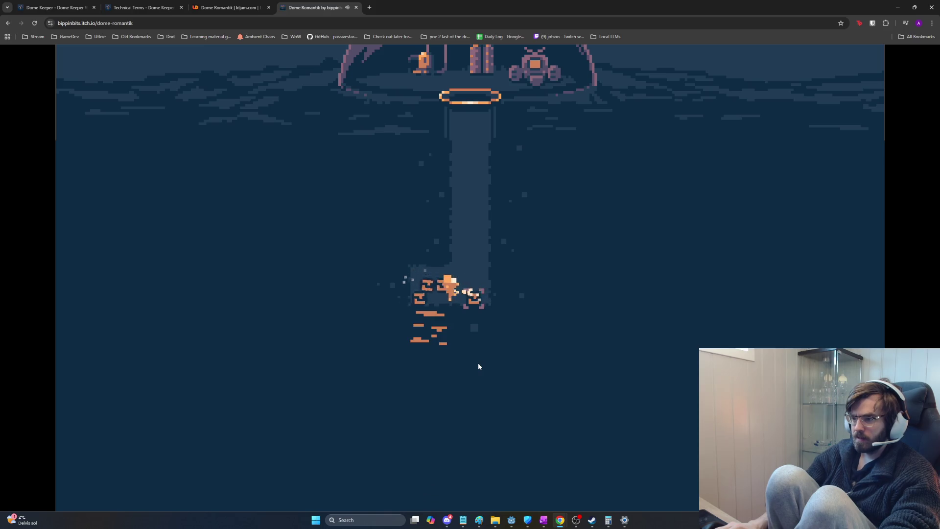
key(d)
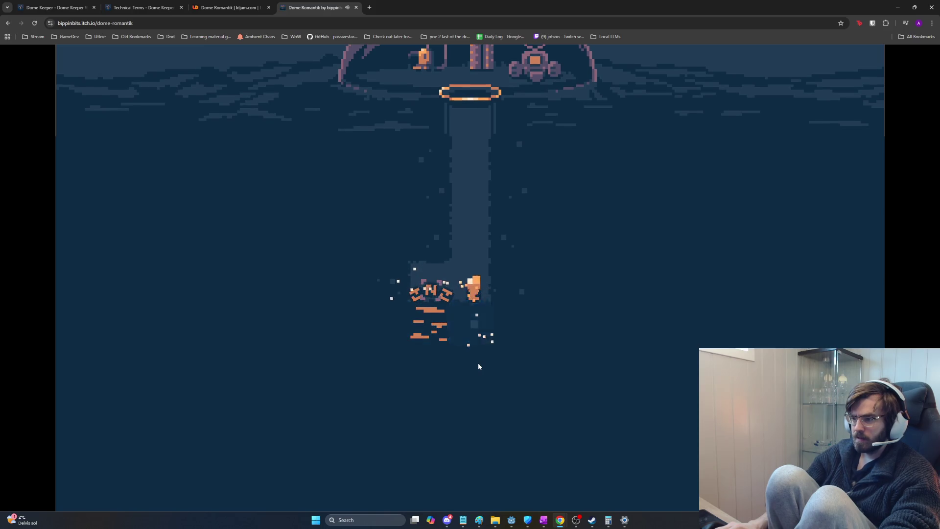
key(s)
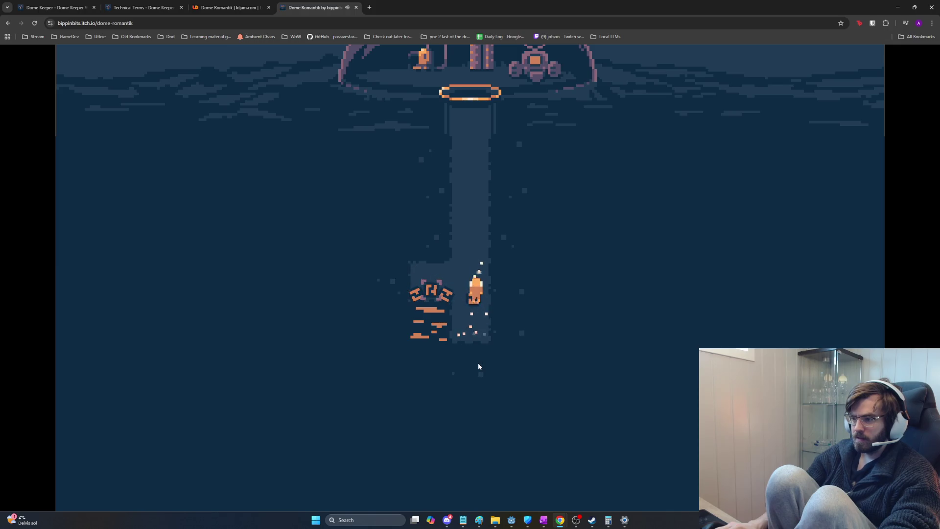
key(a)
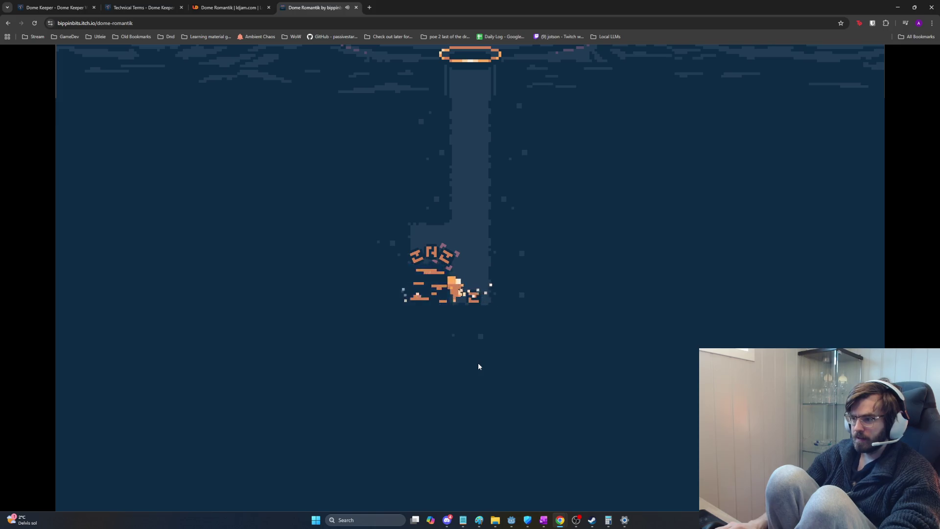
key(a)
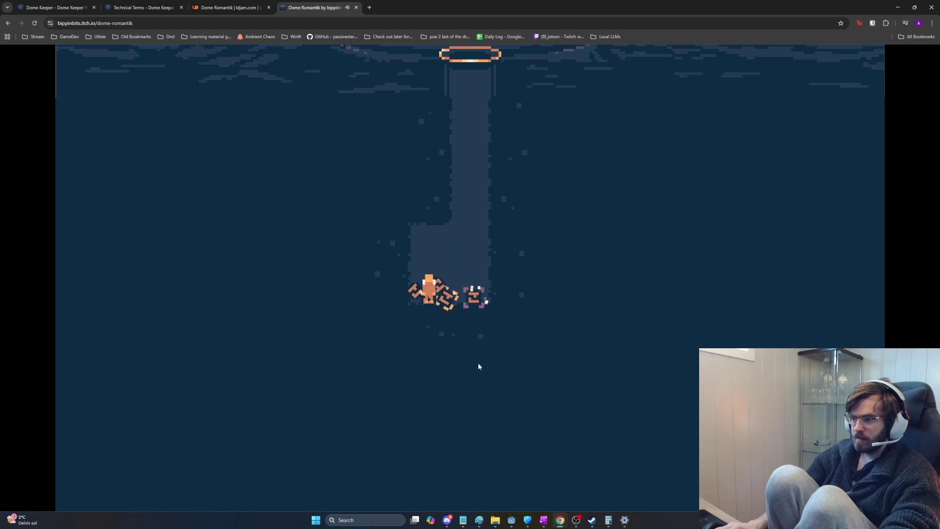
- Carry the collected resources up the shaft and deliver them to the dome's right-hand machine
key(w)
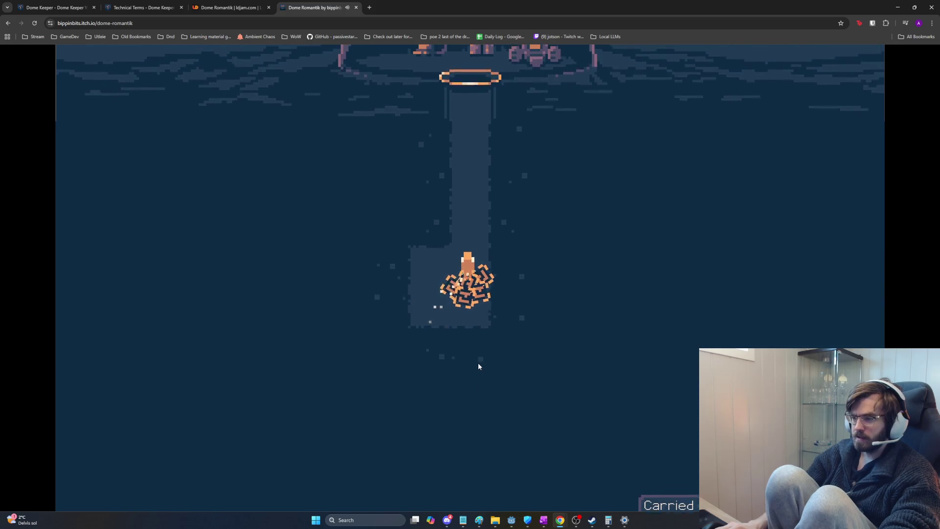
key(w)
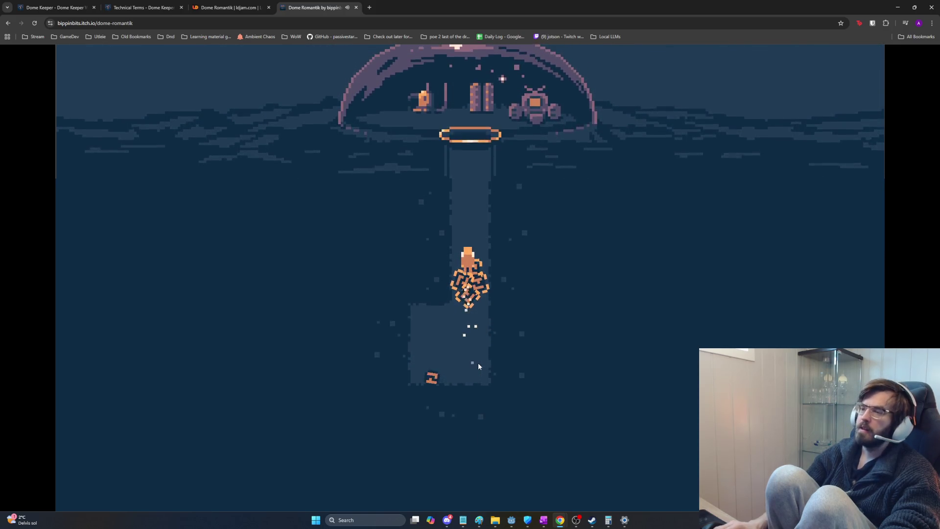
key(w)
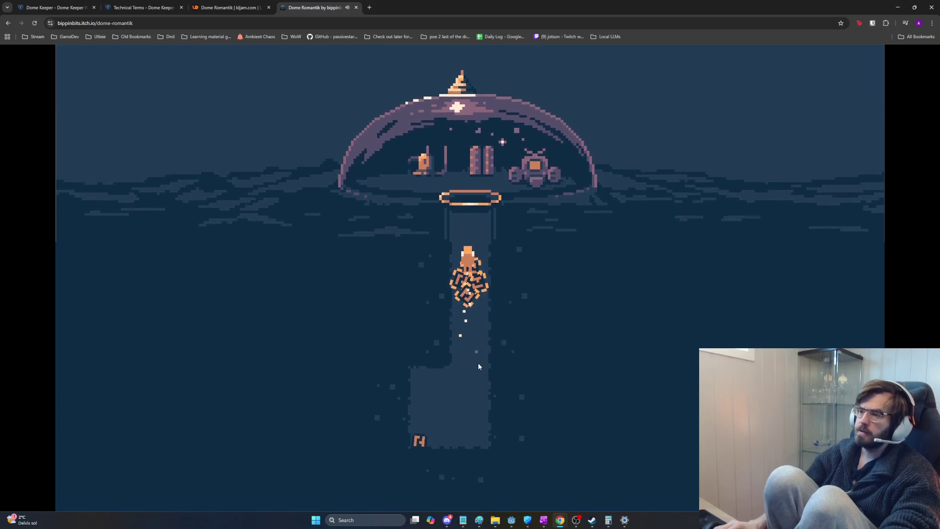
key(w)
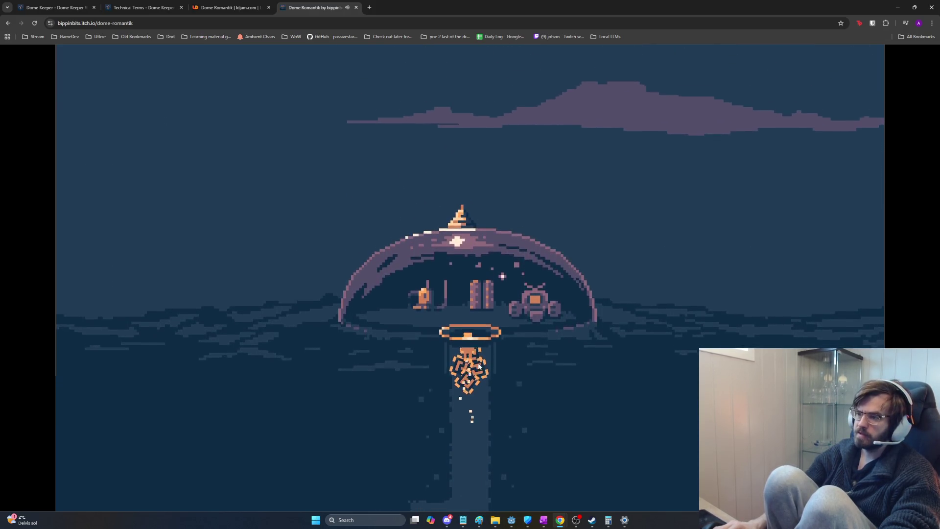
key(w)
key(d)
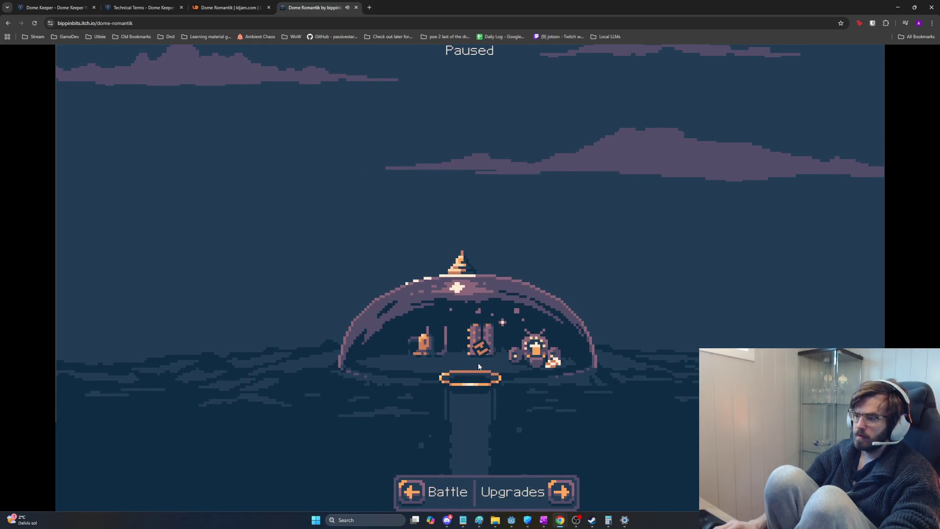
- Buy the Inventory upgrade in the upgrades shop, then leave the shop
key(d)
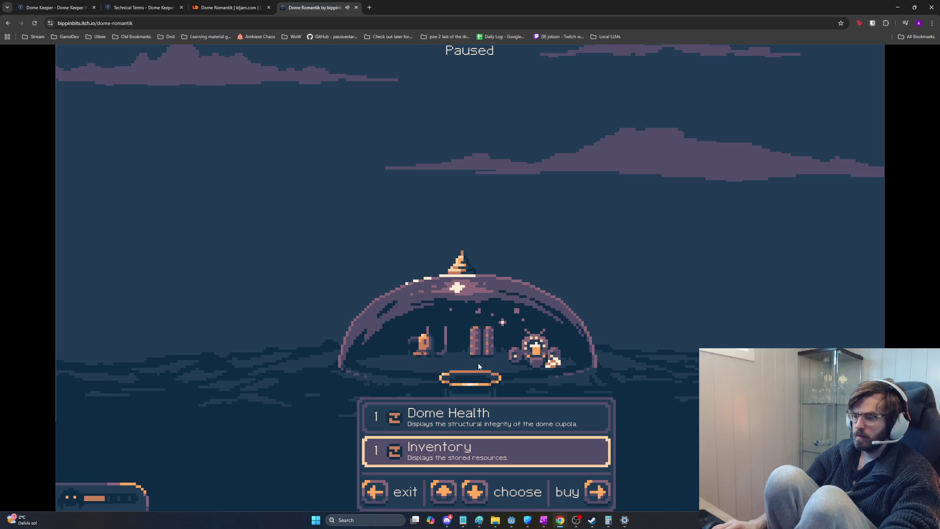
key(w)
key(s)
key(d)
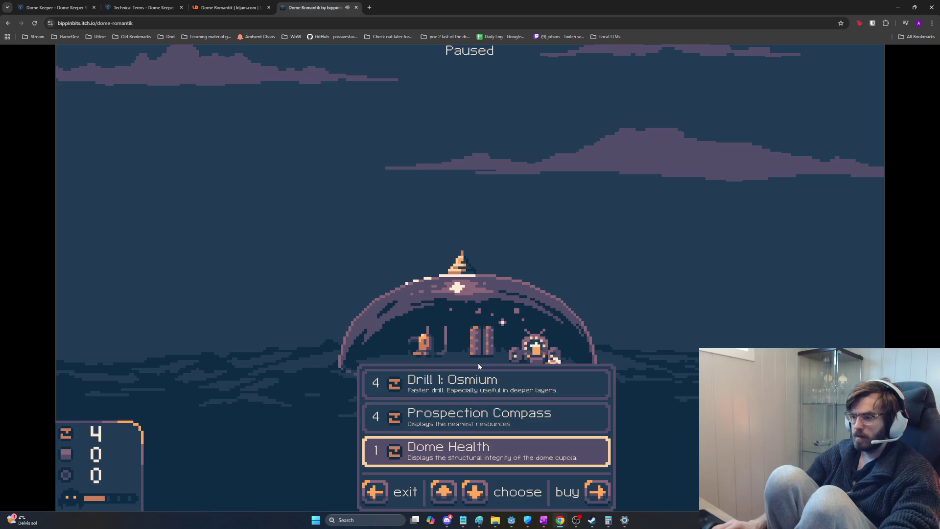
key(w)
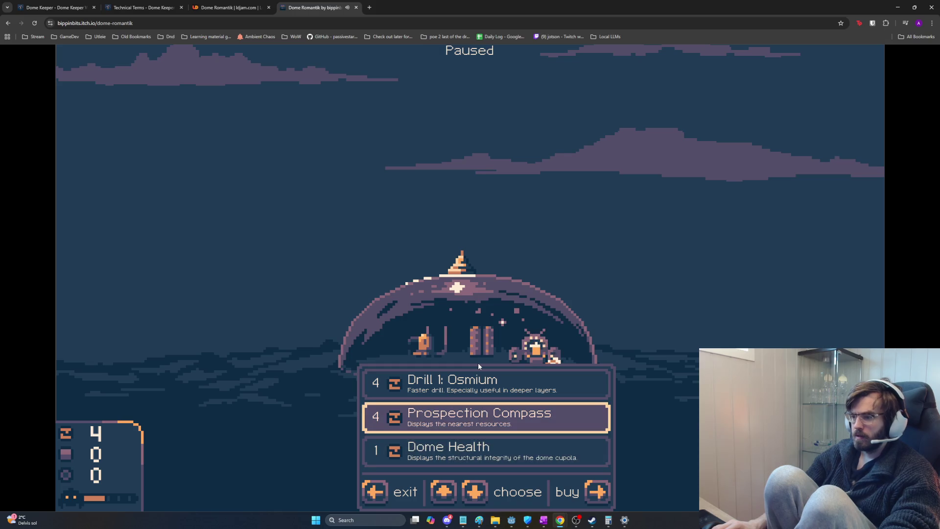
key(a)
- Dig down the shaft and drill the left and lower blocks to uncover an item
key(s)
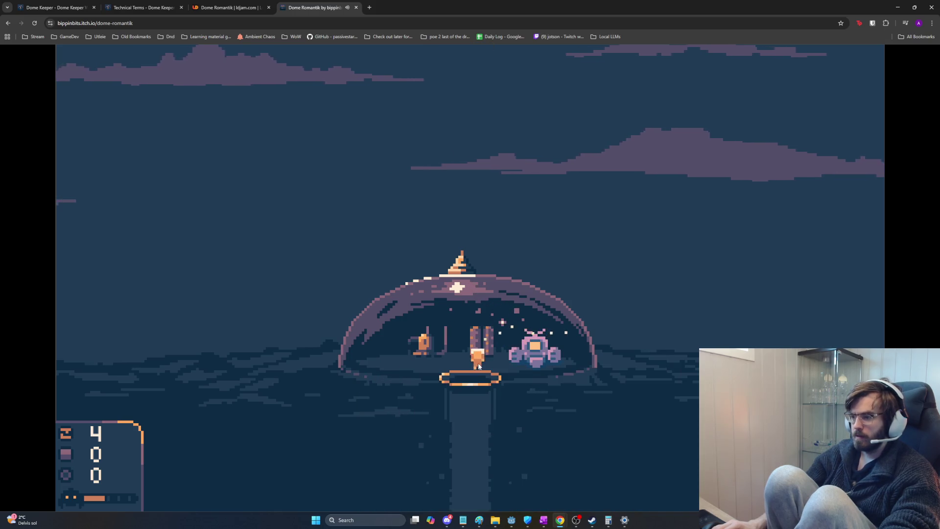
key(s)
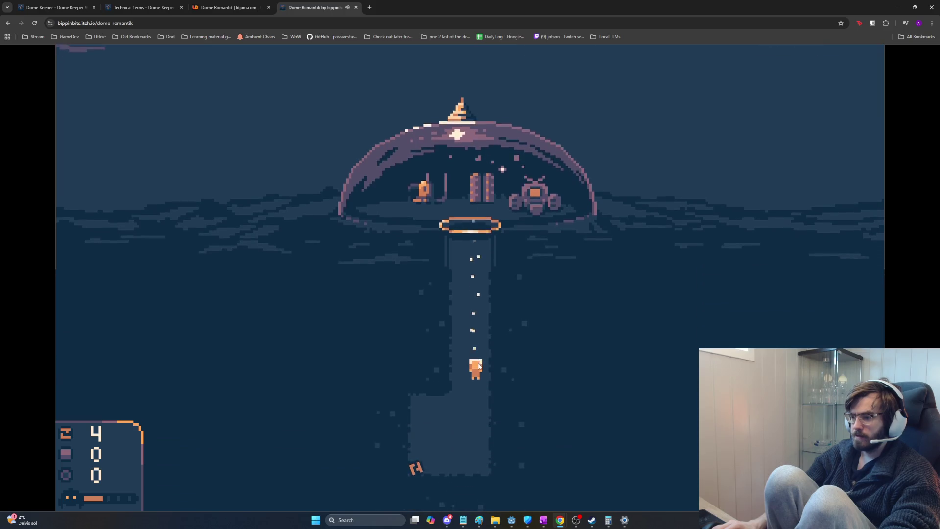
key(s)
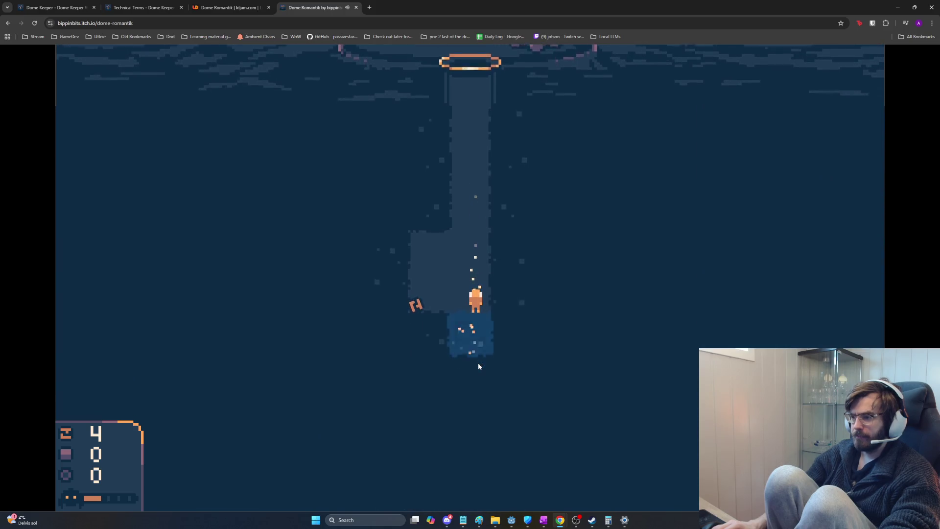
key(s)
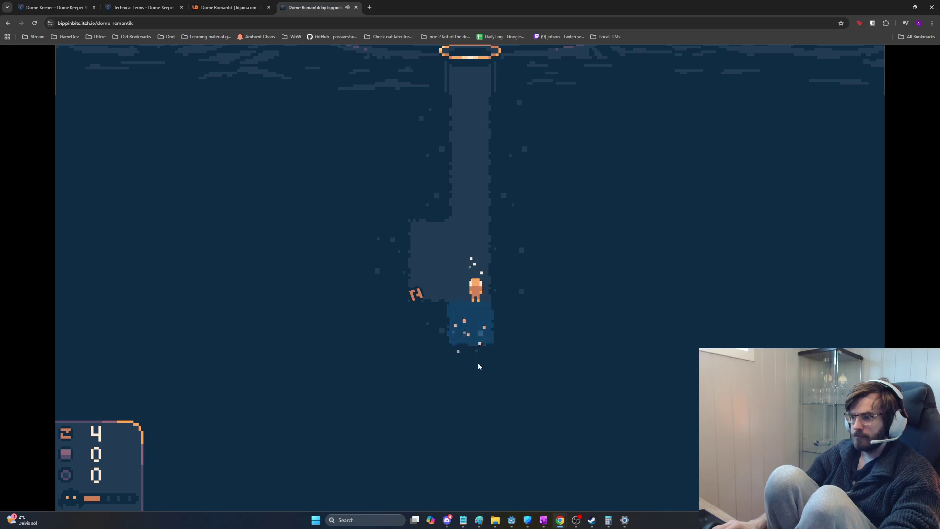
key(a)
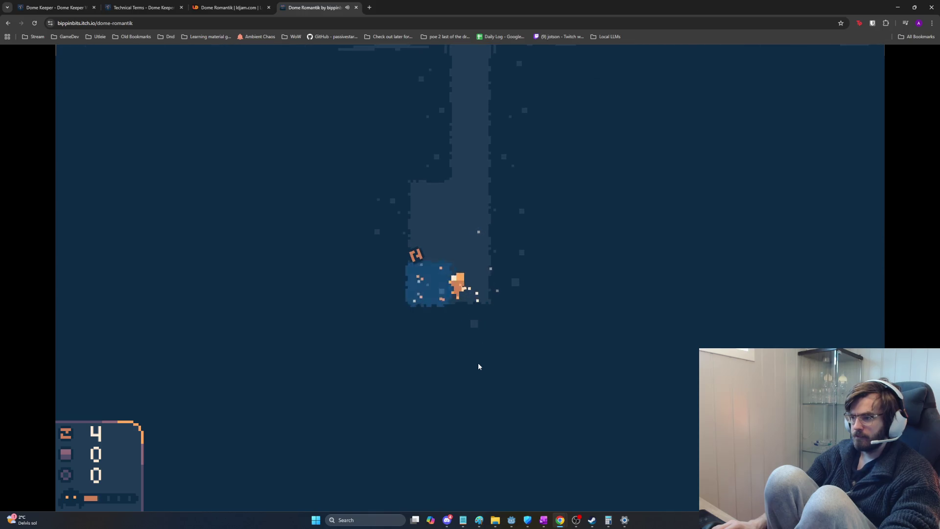
key(s)
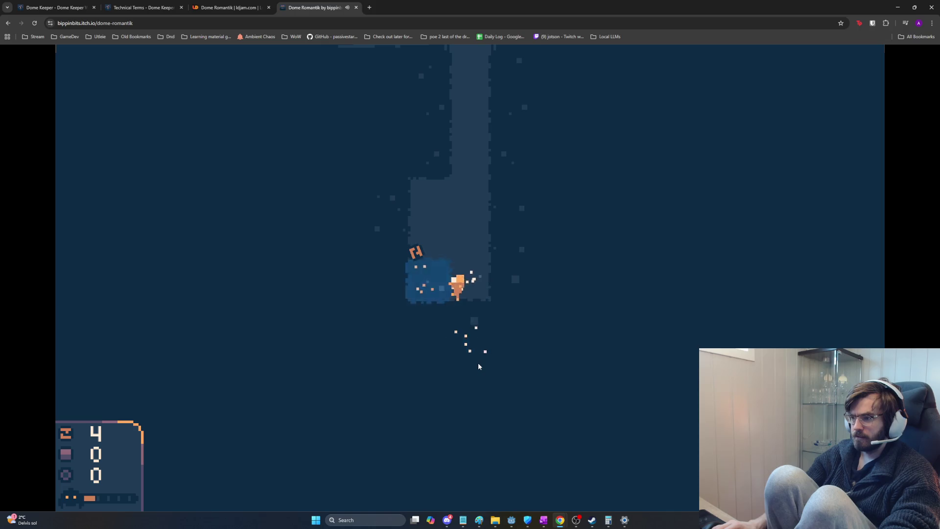
key(a)
key(s)
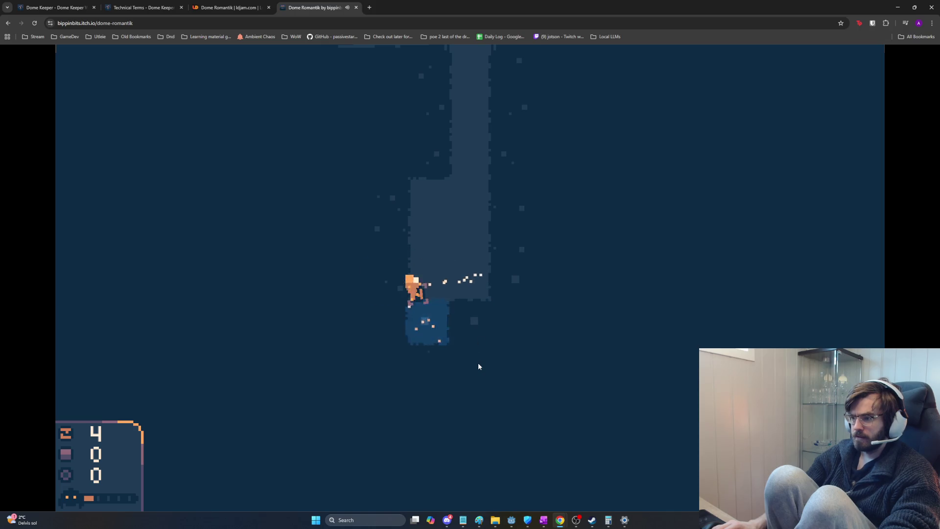
key(a)
key(s)
key(a)
key(s)
key(s)
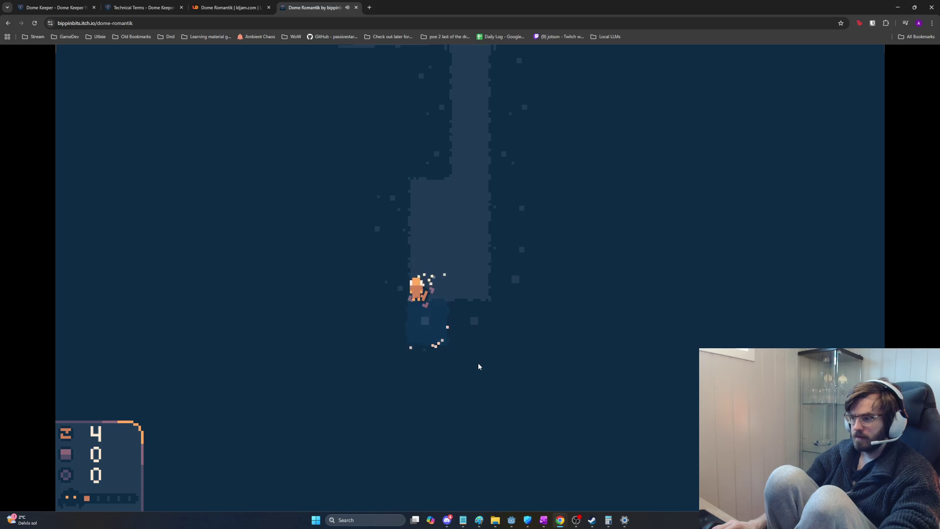
- Haul the found resource up the shaft and deliver it to the dome
key(w)
key(d)
key(w)
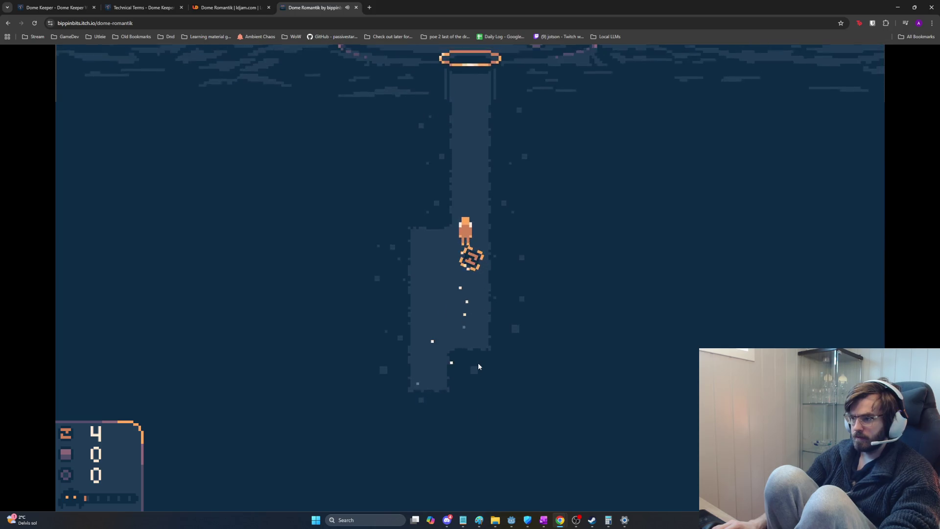
key(w)
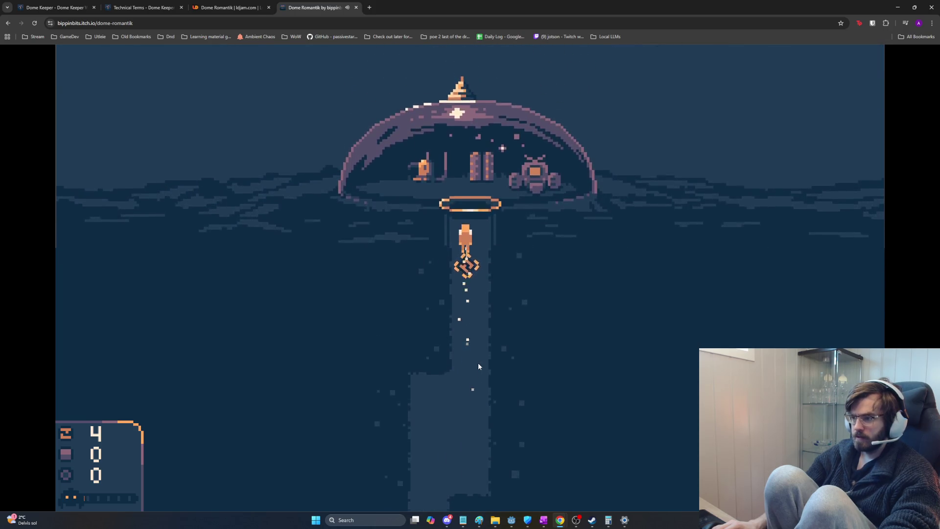
key(d)
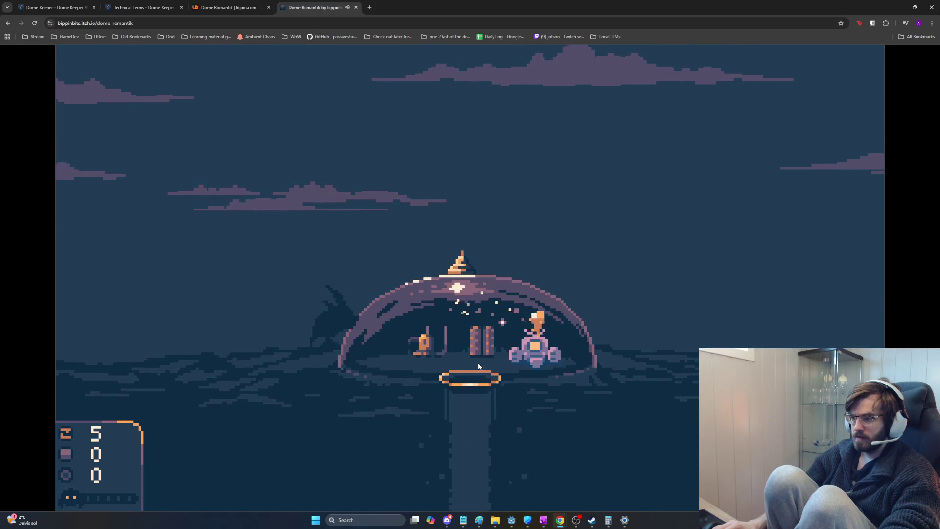
- Aim the dome's laser at the approaching monster, destroy it, and pause the game
key(a)
key(a)
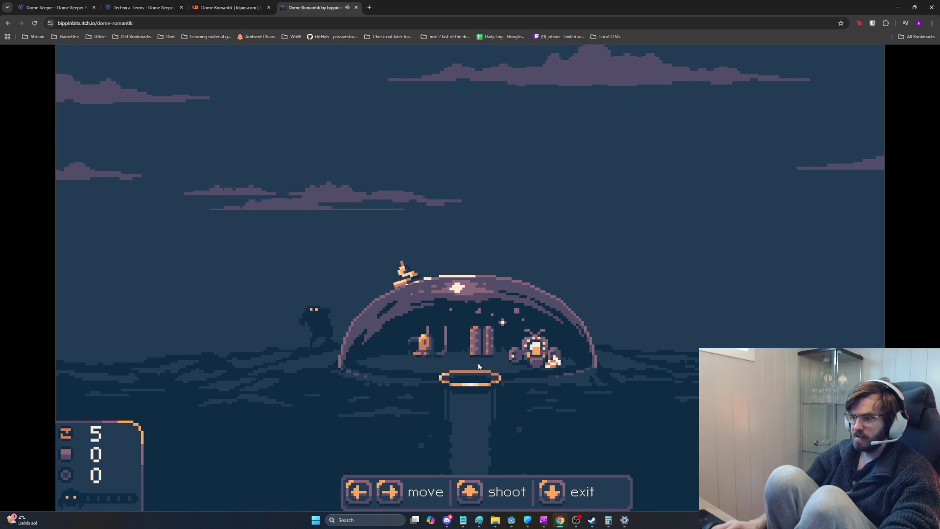
key(w)
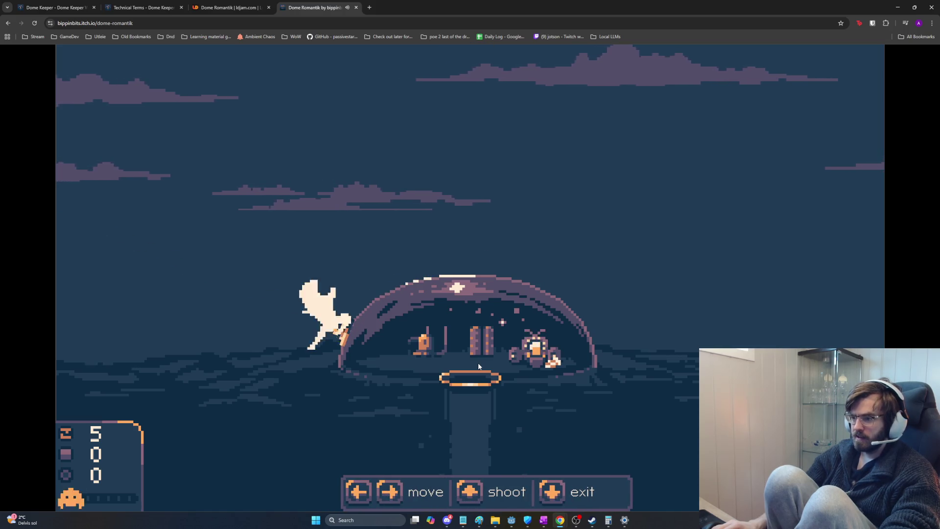
key(w)
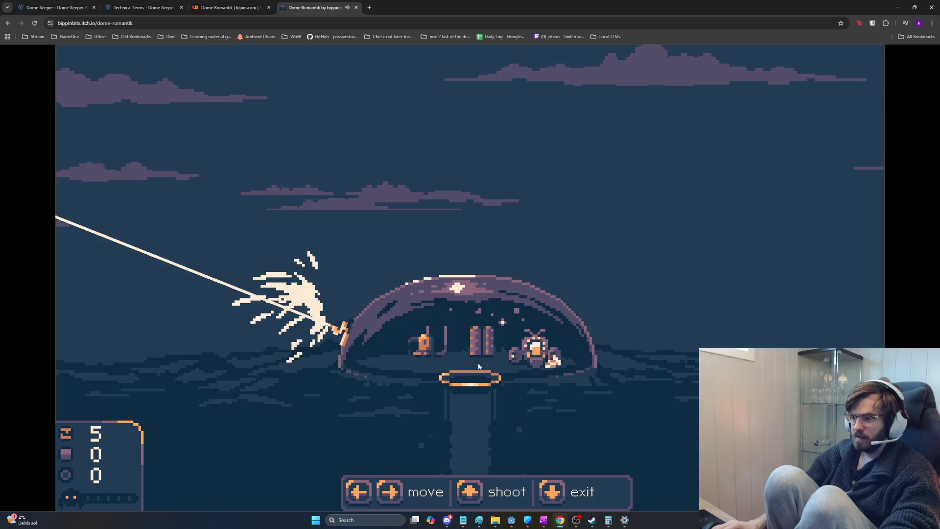
key(p)
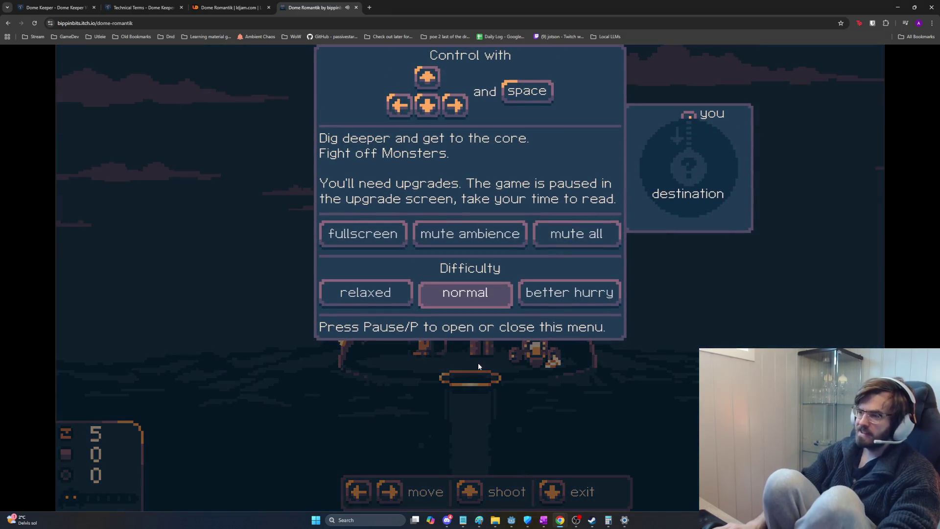
- Close the Dome Romantik tab and switch over to Steam to launch Dome Keeper
click(356, 7)
key(alt+Tab)
key(alt+shift+Tab)
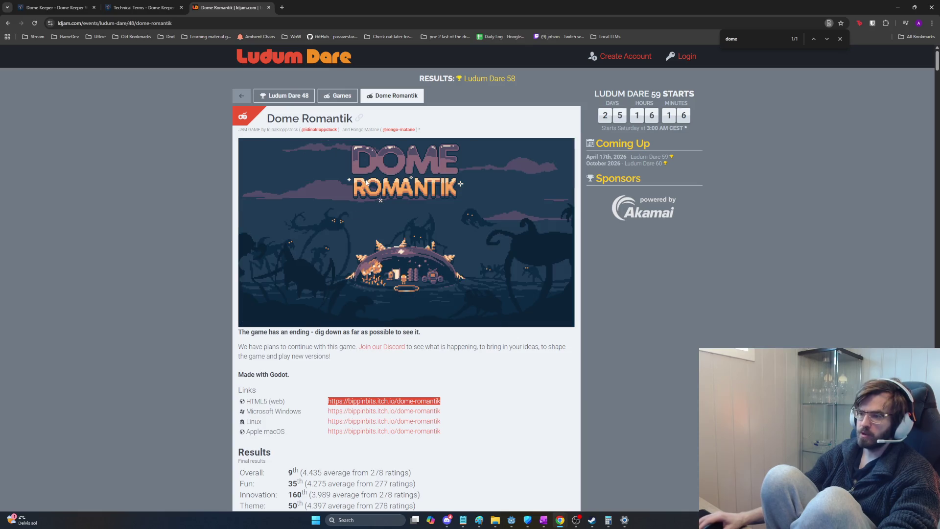
key(alt+Tab)
key(Tab)
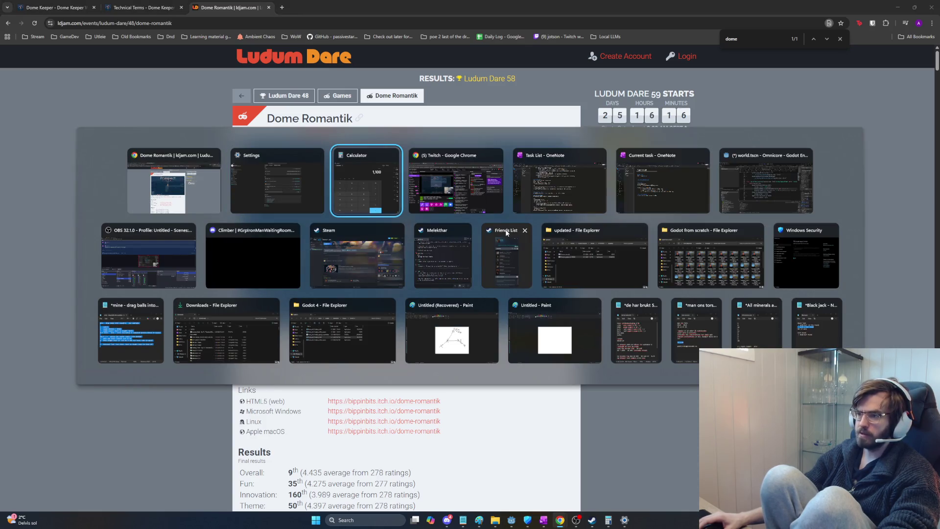
key(Tab)
key(Tab)
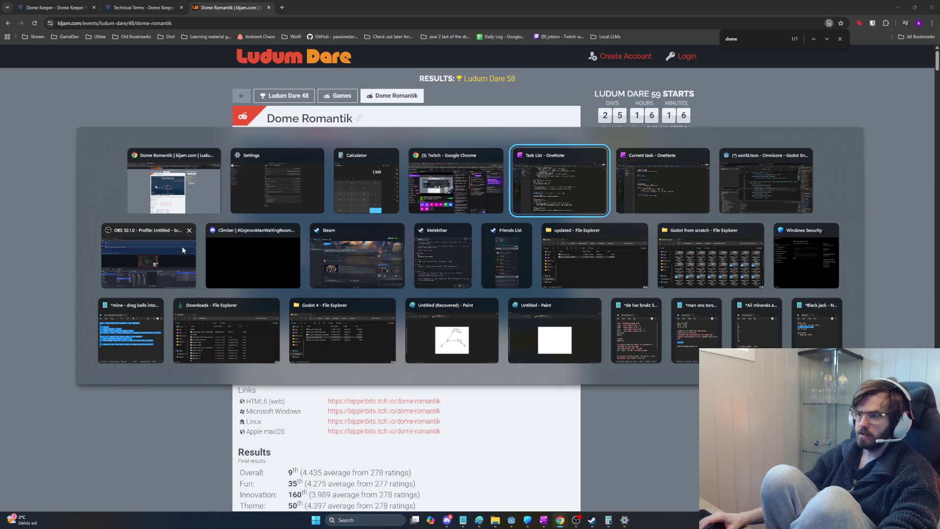
click(352, 255)
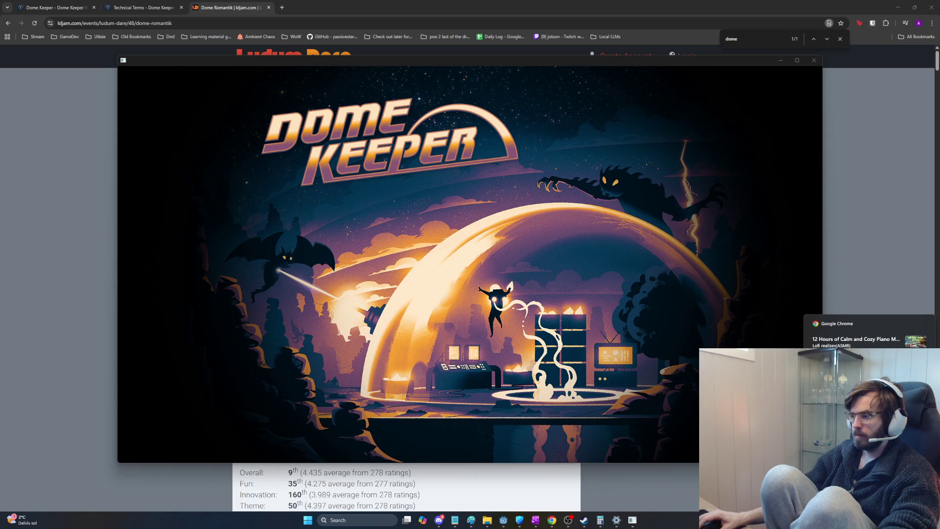
- Bring up Windows Sound settings and go back to the System settings overview
key(alt+Tab)
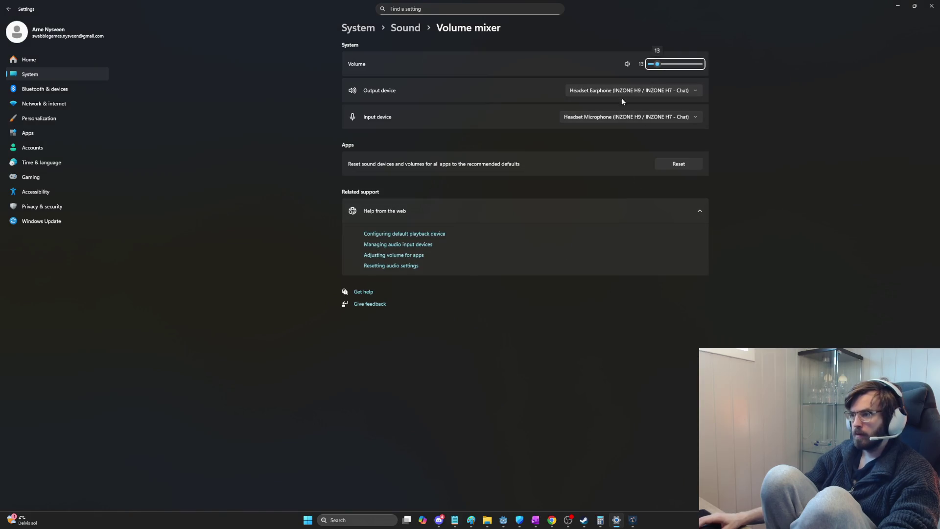
key(Tab)
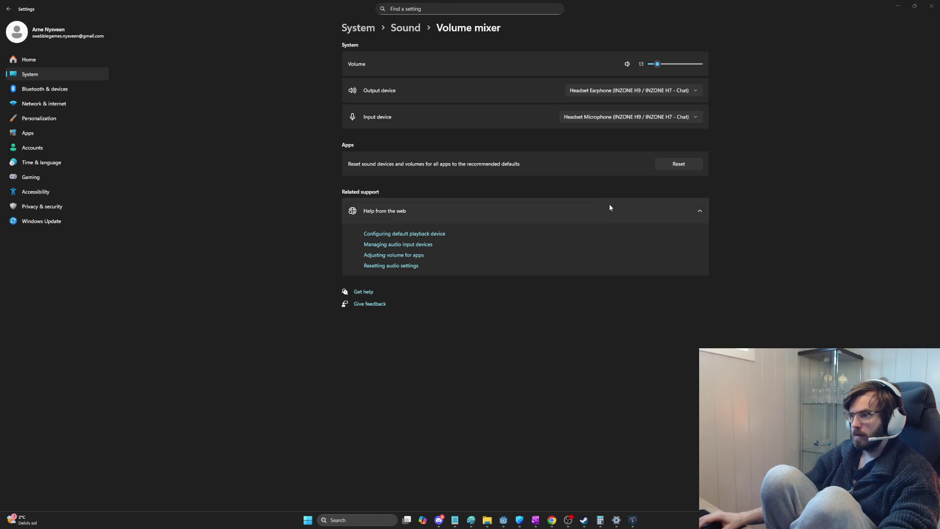
click(667, 218)
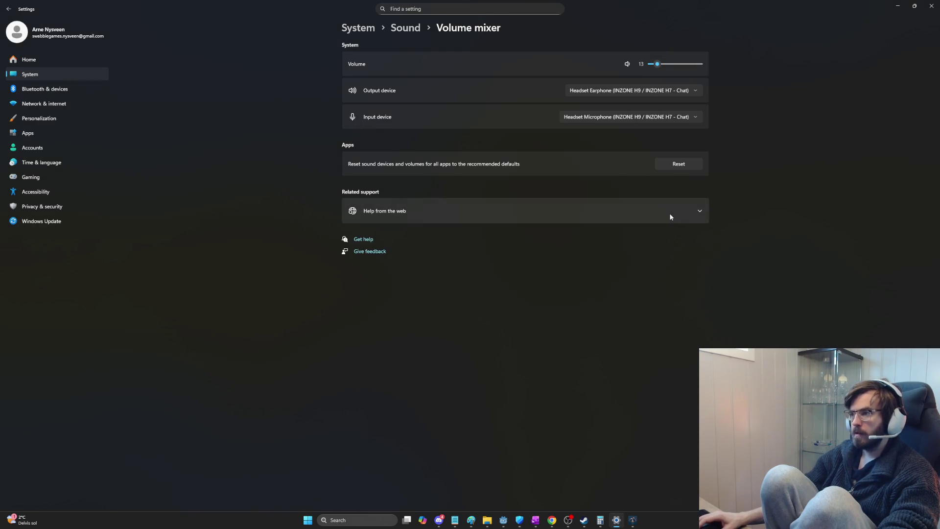
click(414, 30)
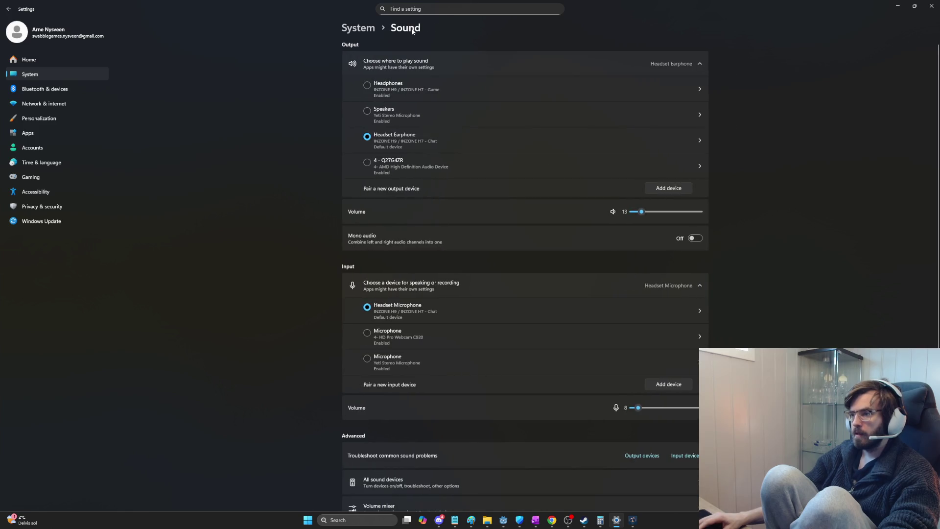
click(362, 29)
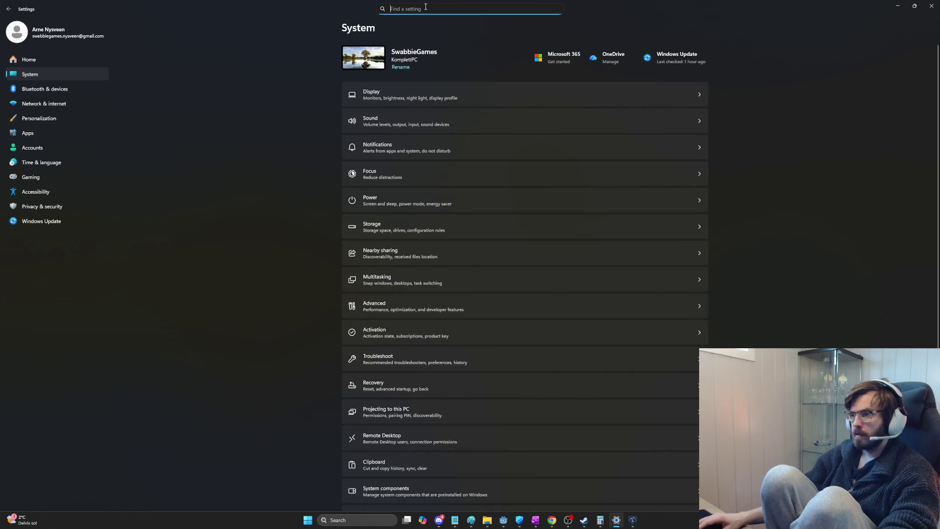
- Raise Google Chrome's volume mixer slider to 63 and return to Dome Keeper
key(super)
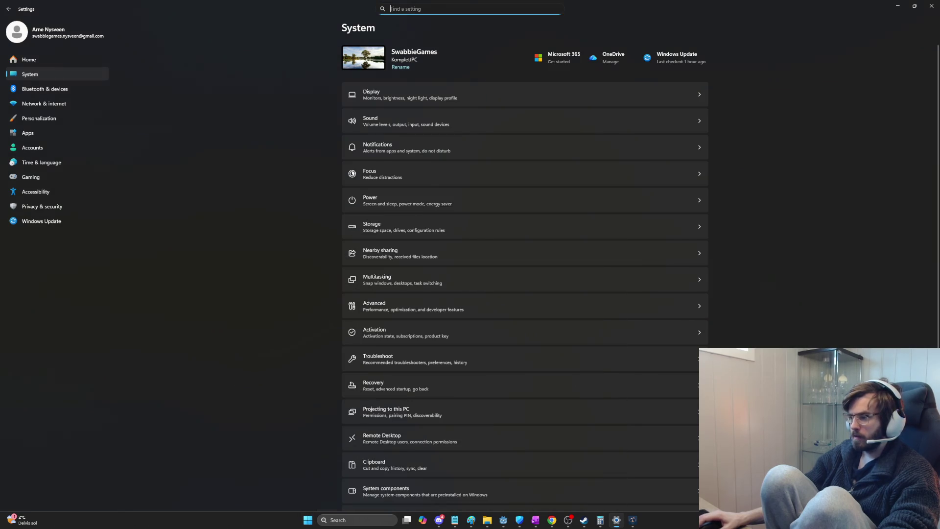
key(super)
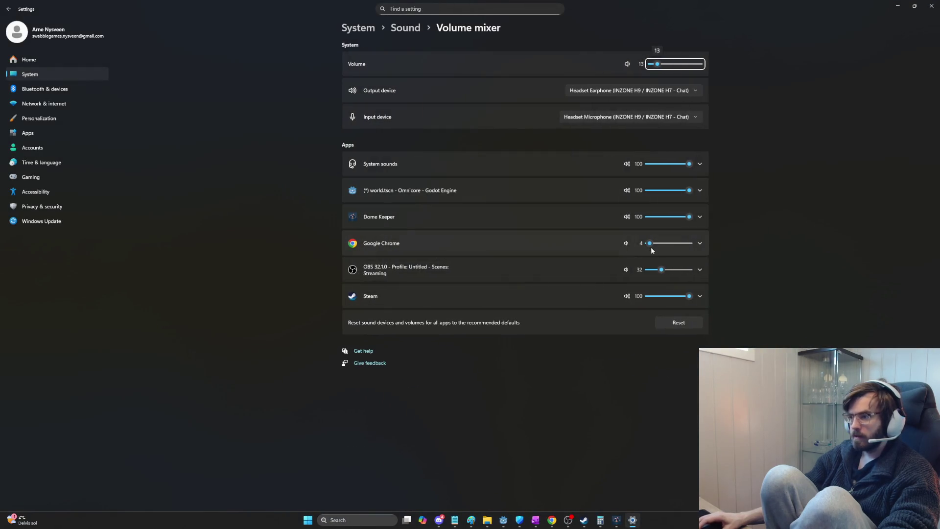
drag(652, 250, 678, 249)
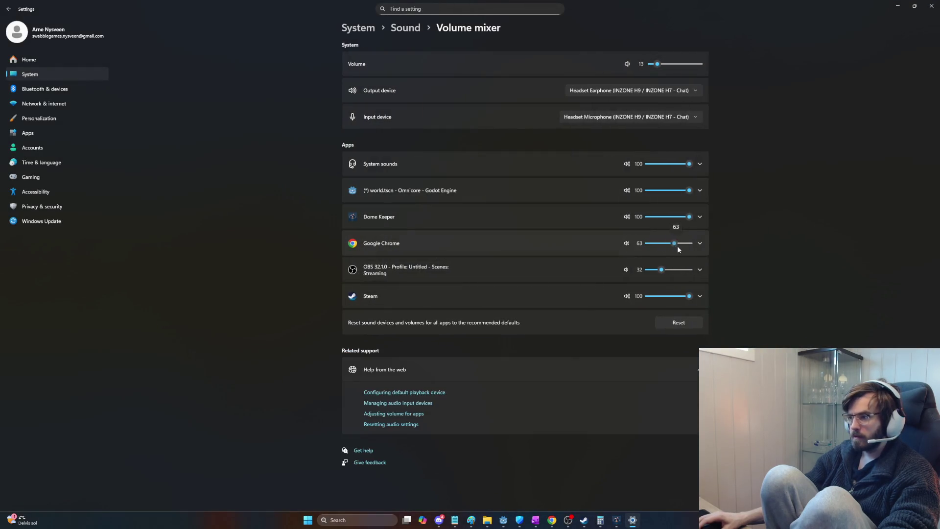
key(alt+Tab)
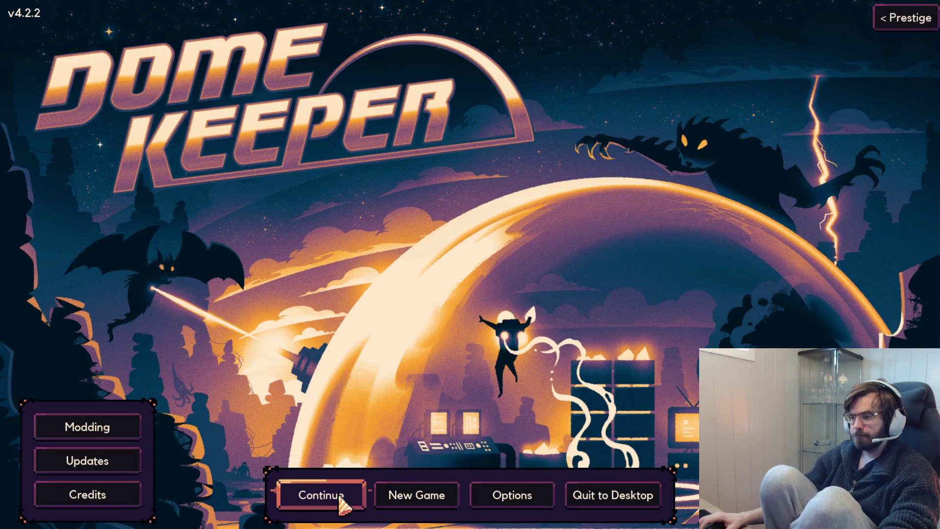
- Start a New Game and fly the keeper past the Map Size, Camera Zoom and Difficulty options
click(416, 495)
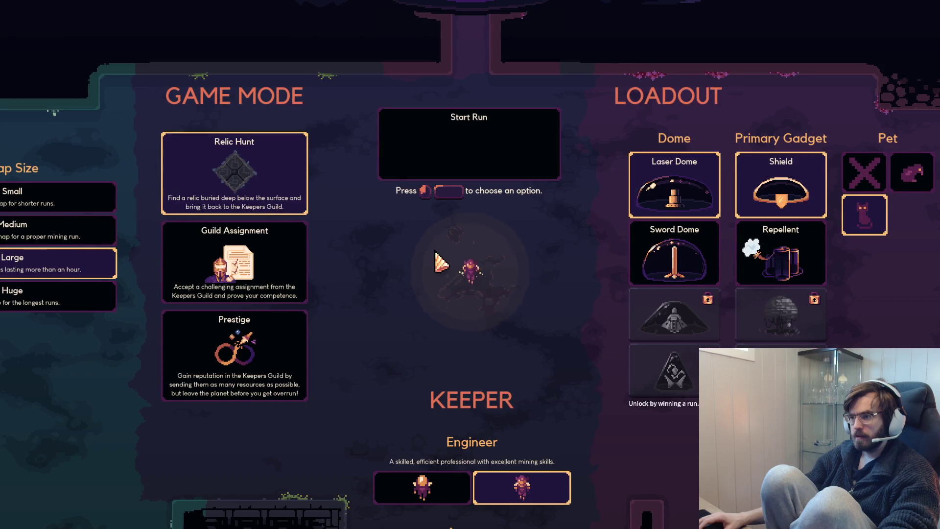
key(w)
key(d)
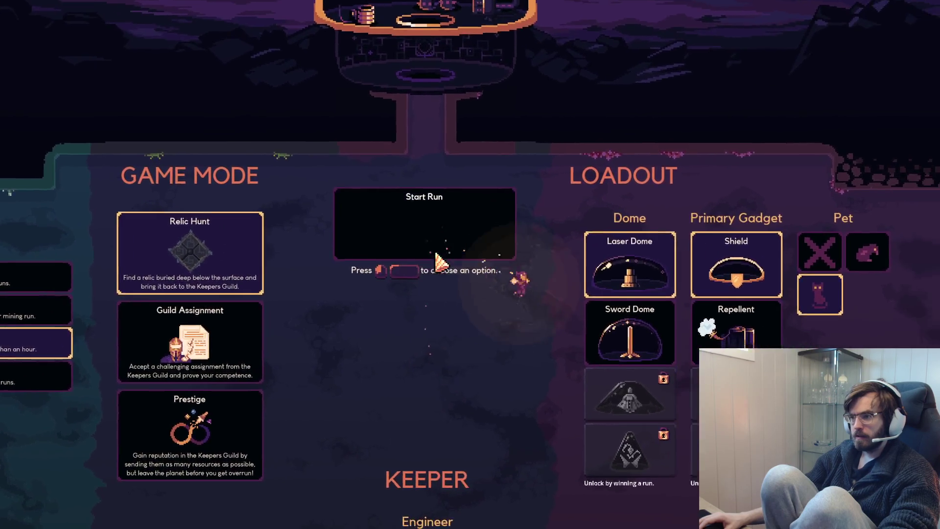
key(s)
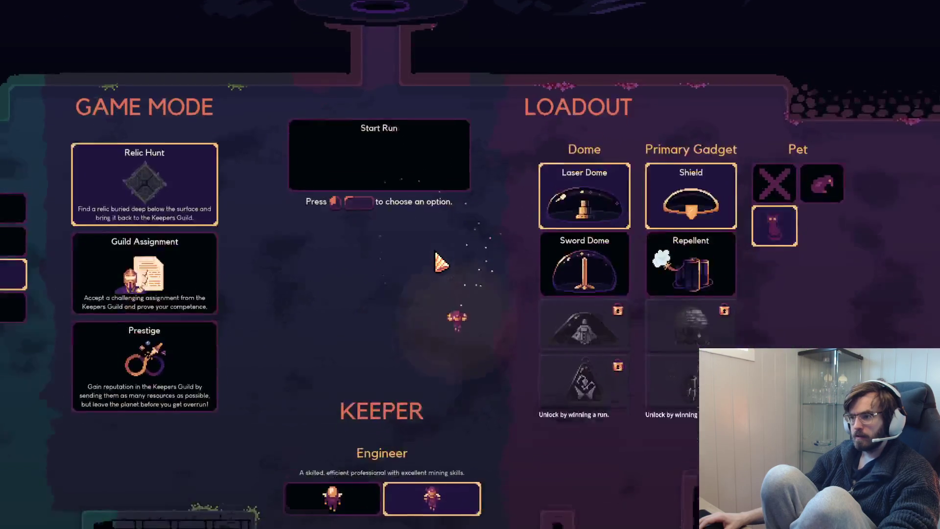
key(a)
key(w)
key(w)
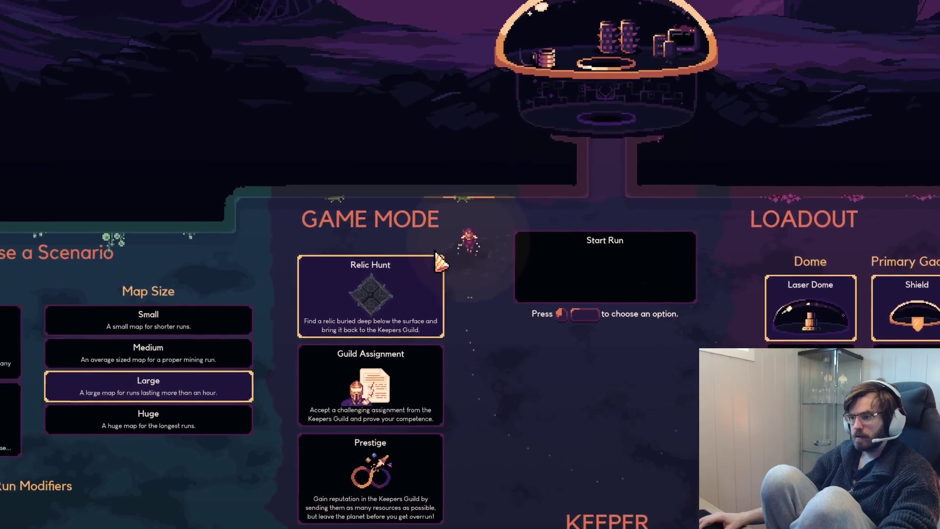
key(s)
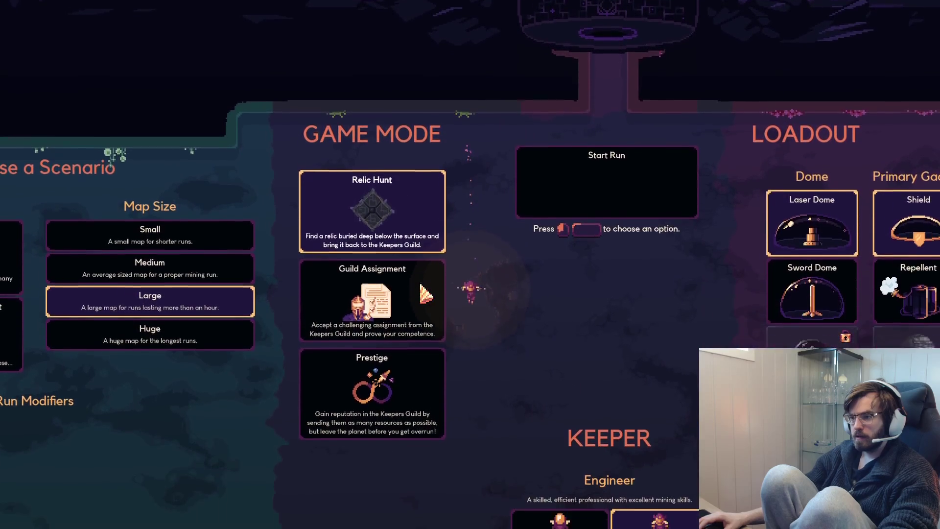
key(s)
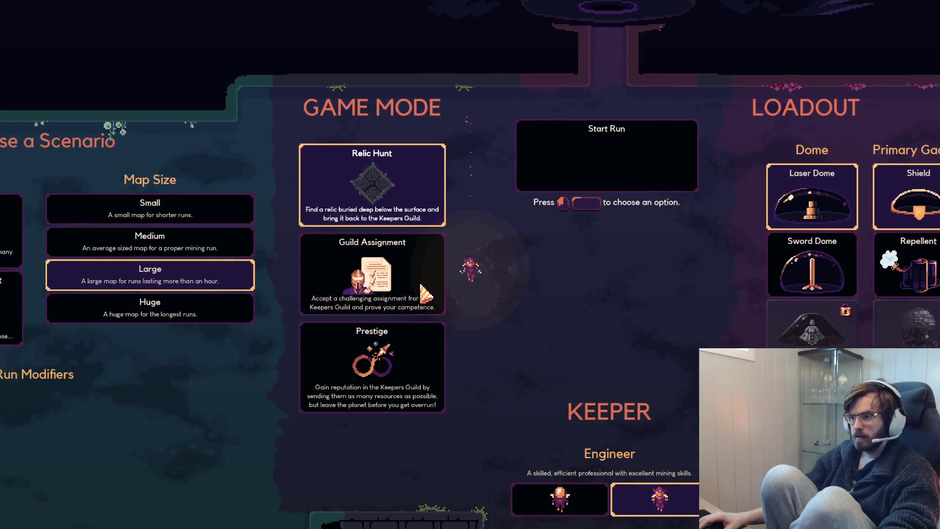
key(s)
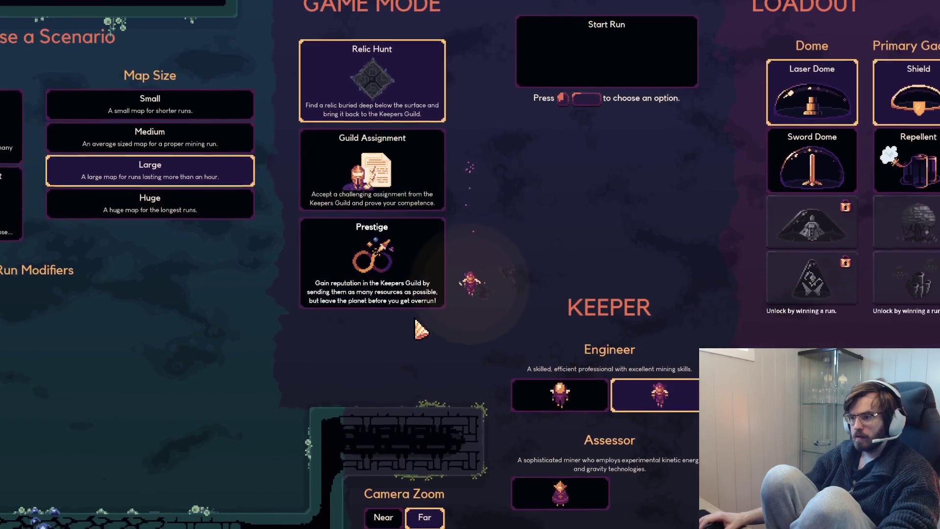
key(a)
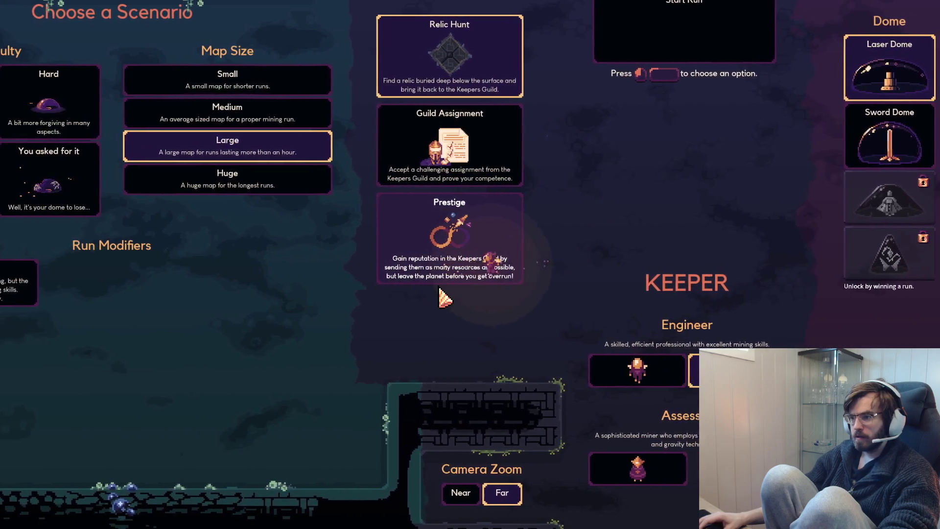
key(a)
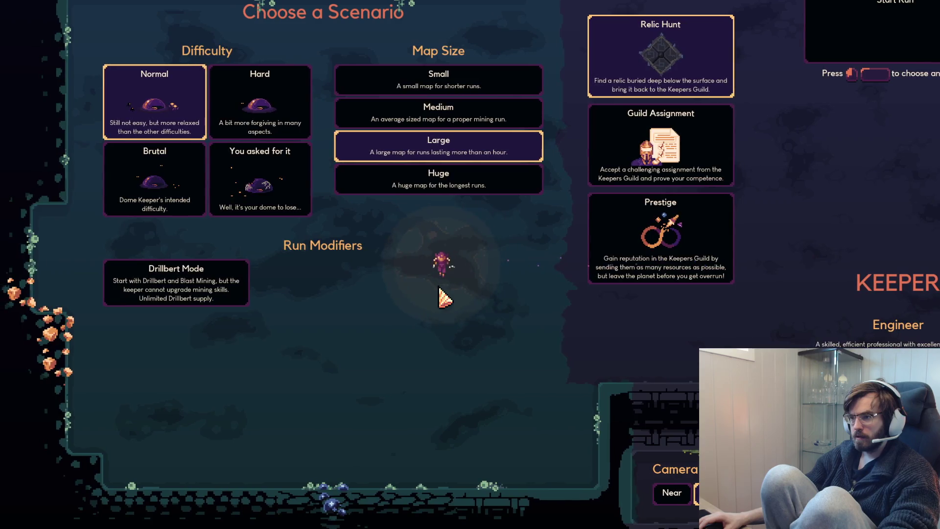
- Fly to Start Run and begin a Relic Hunt run on Normal with a Large map
key(w)
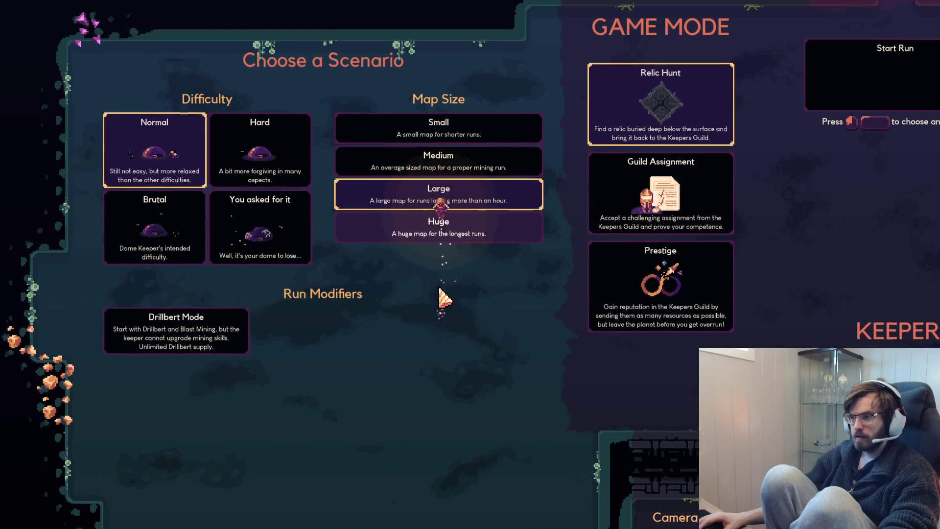
key(d)
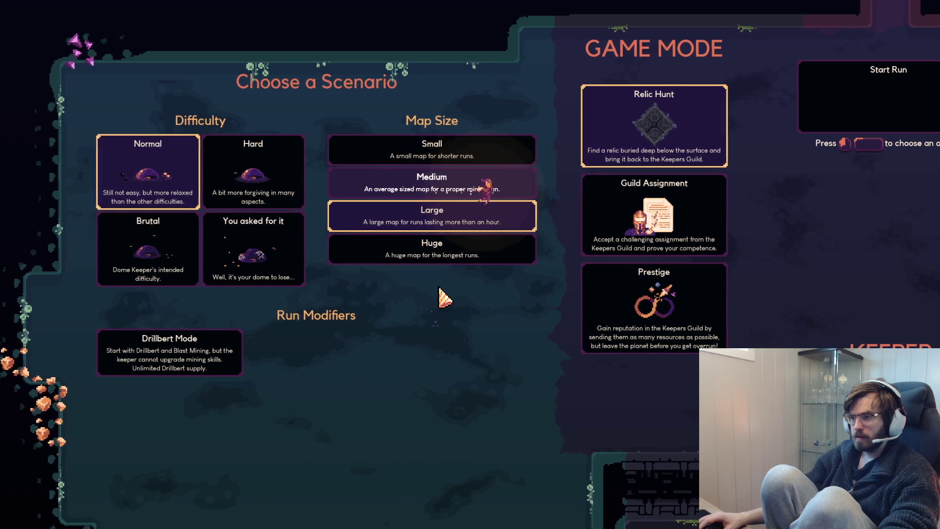
key(a)
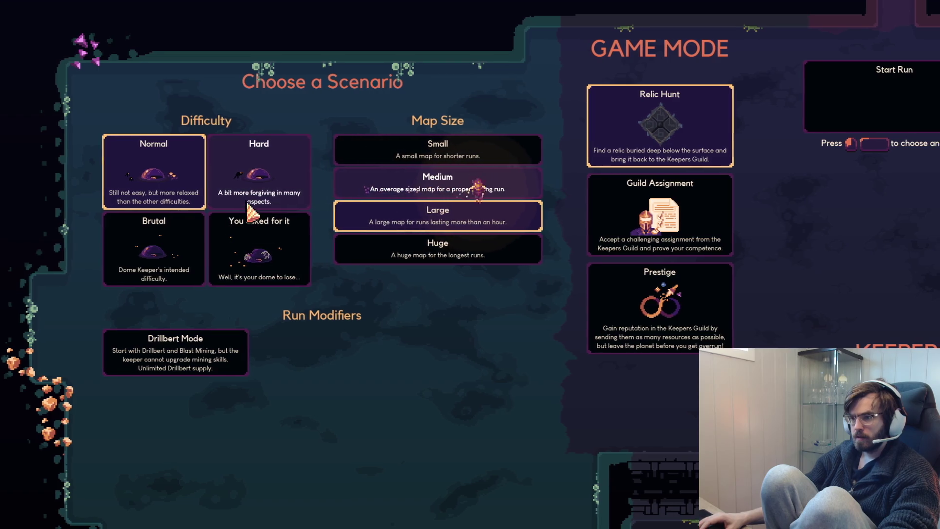
key(d)
key(d)
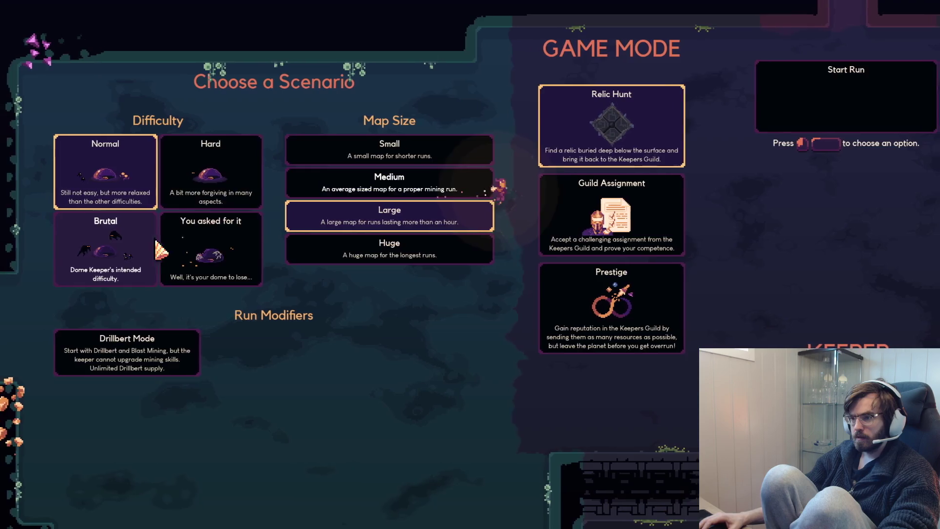
key(d)
key(w)
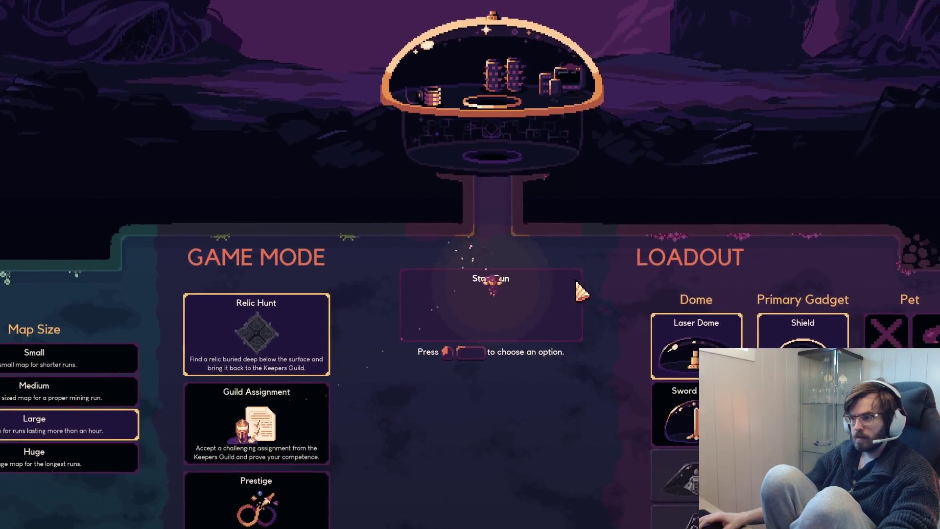
key(space)
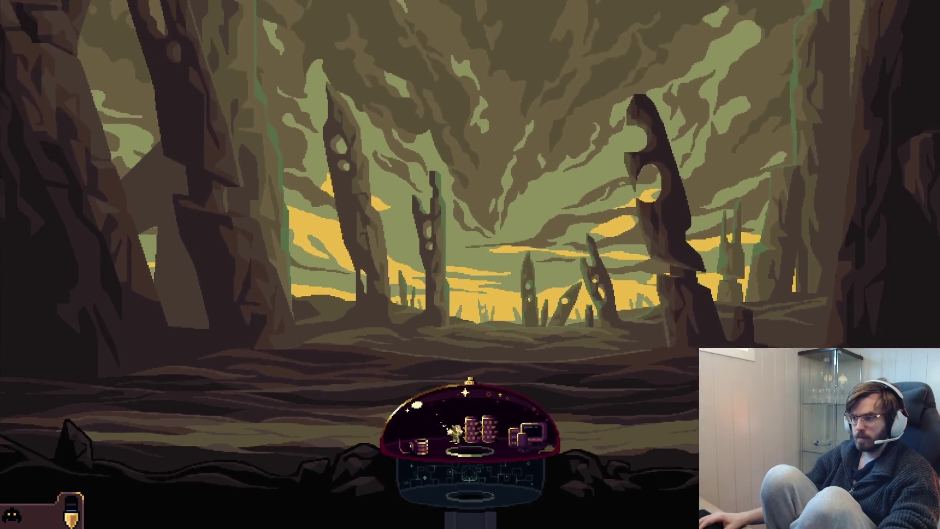
- Drop down the shaft, mine the first resources and deposit them in the dome
key(s)
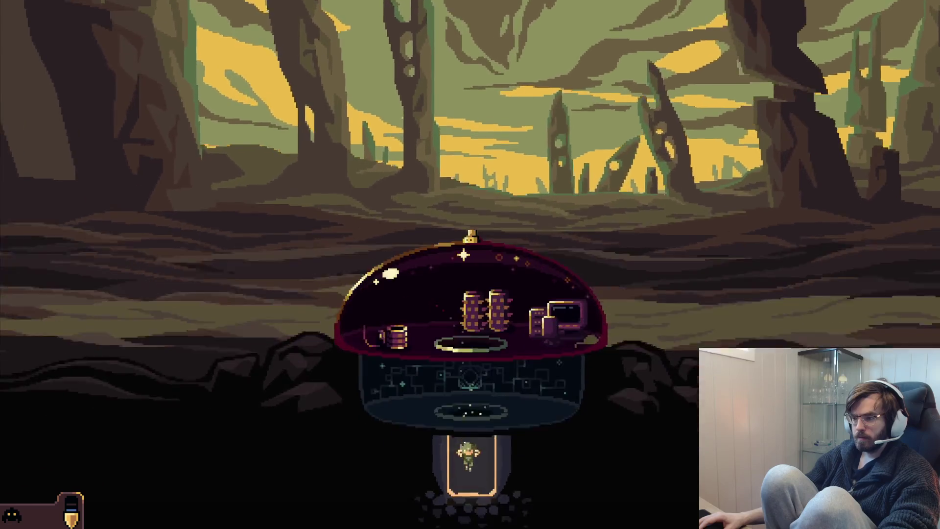
key(s)
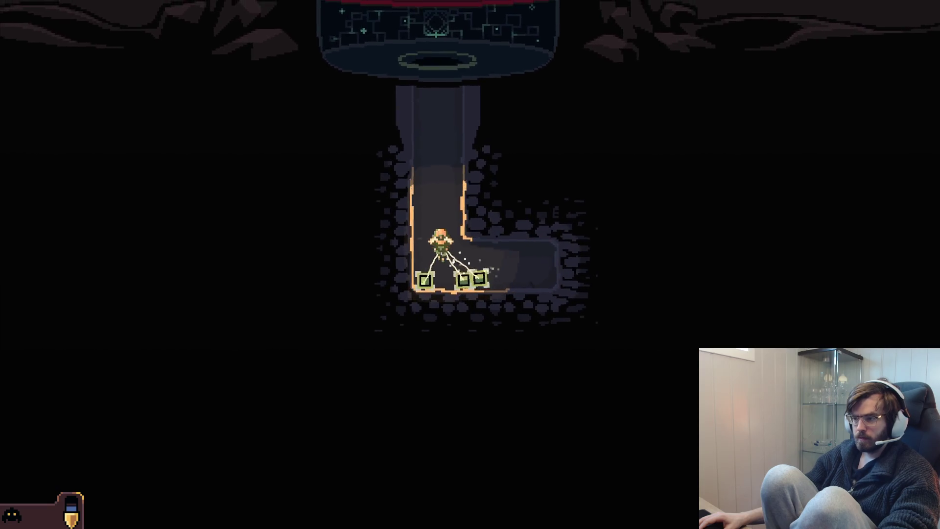
key(w)
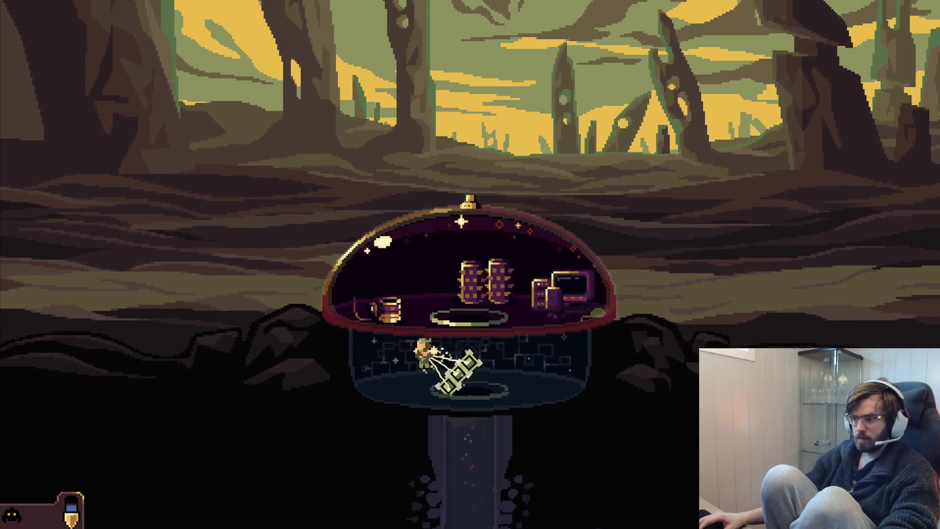
key(a)
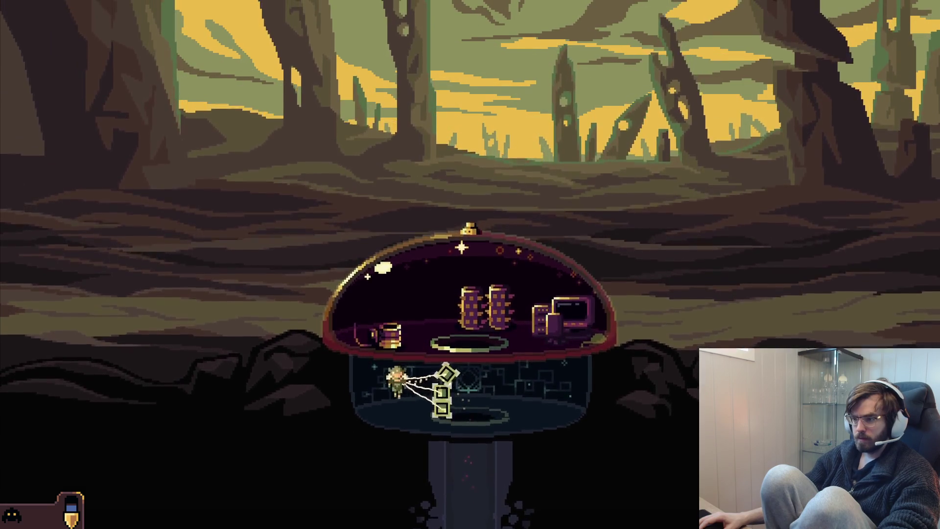
key(d)
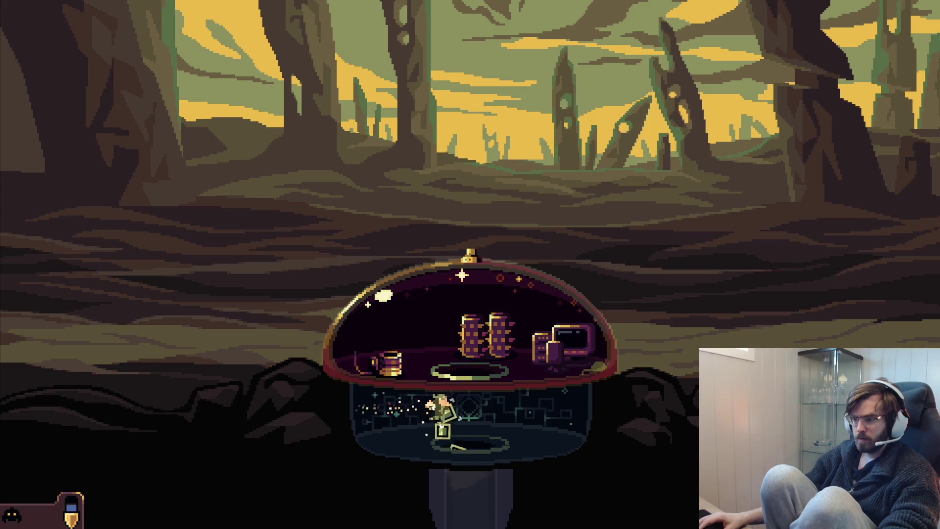
- Return down the shaft and drill right and downward to expose the green ore cluster
key(s)
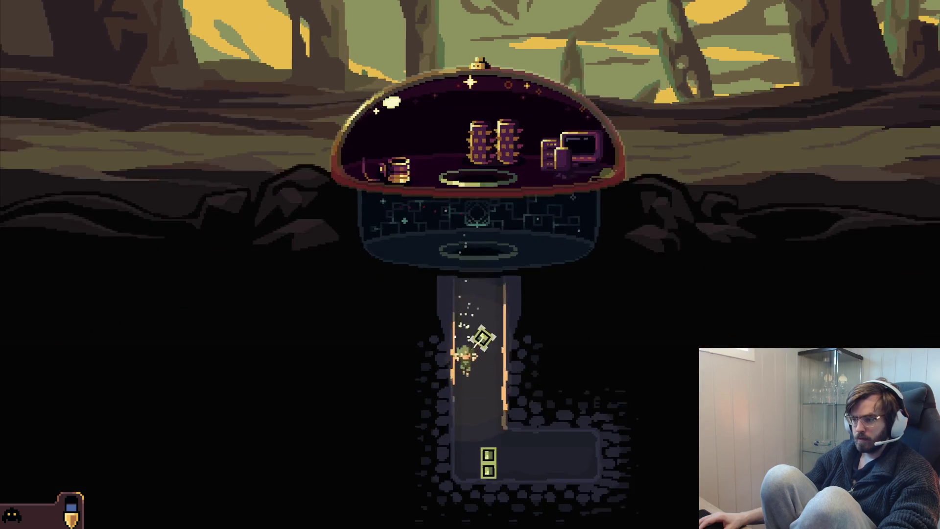
key(d)
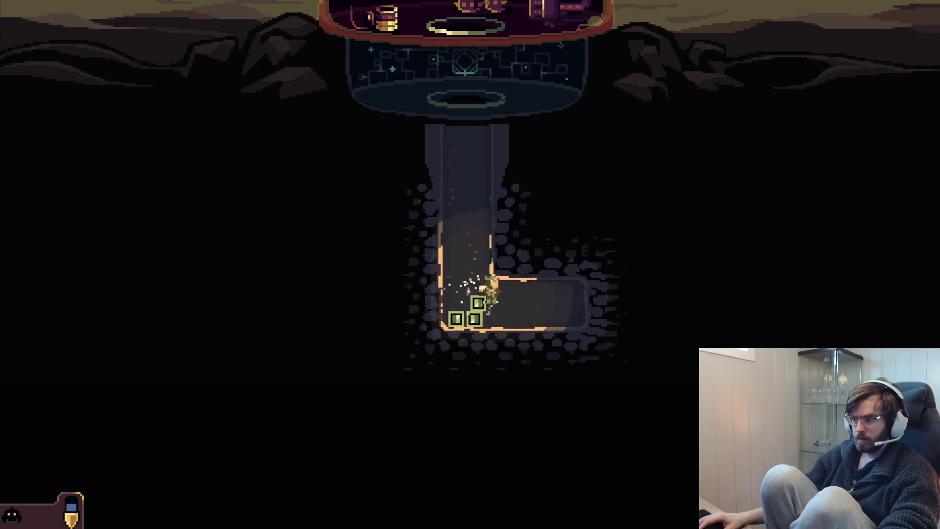
key(d)
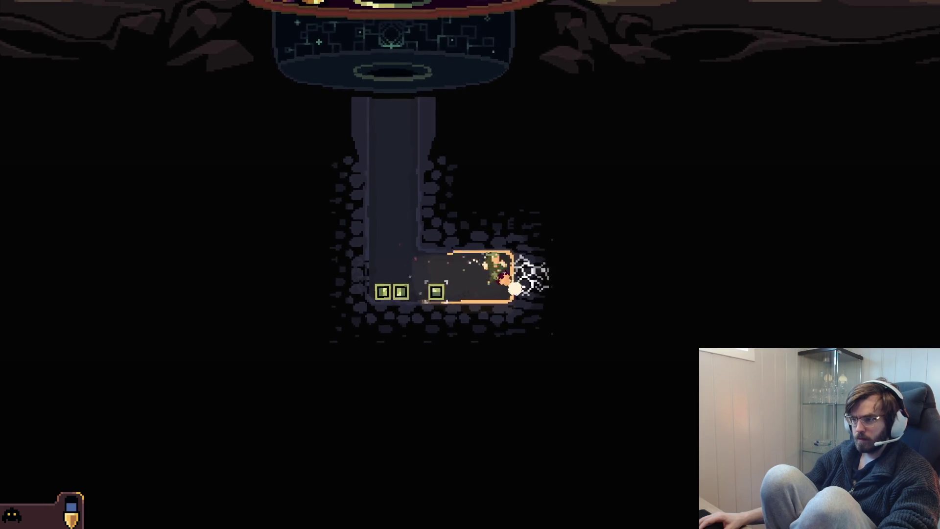
key(s)
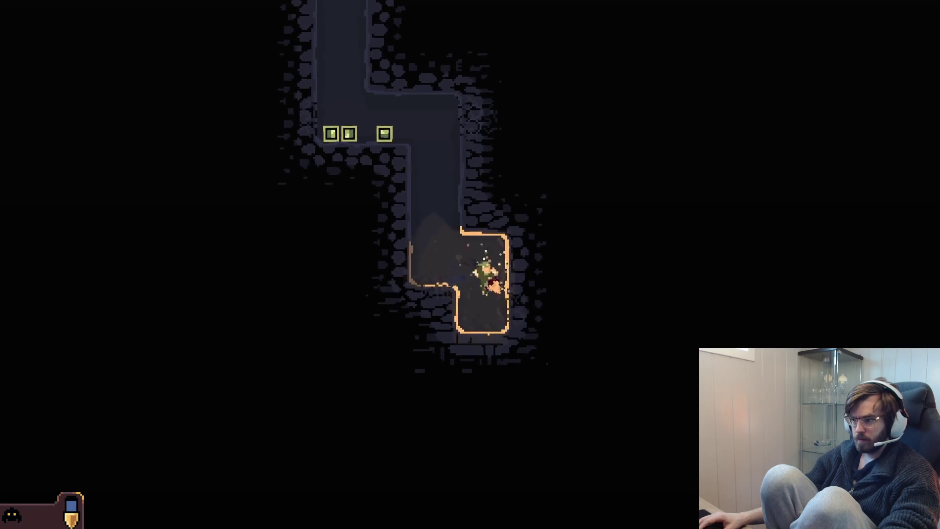
key(d)
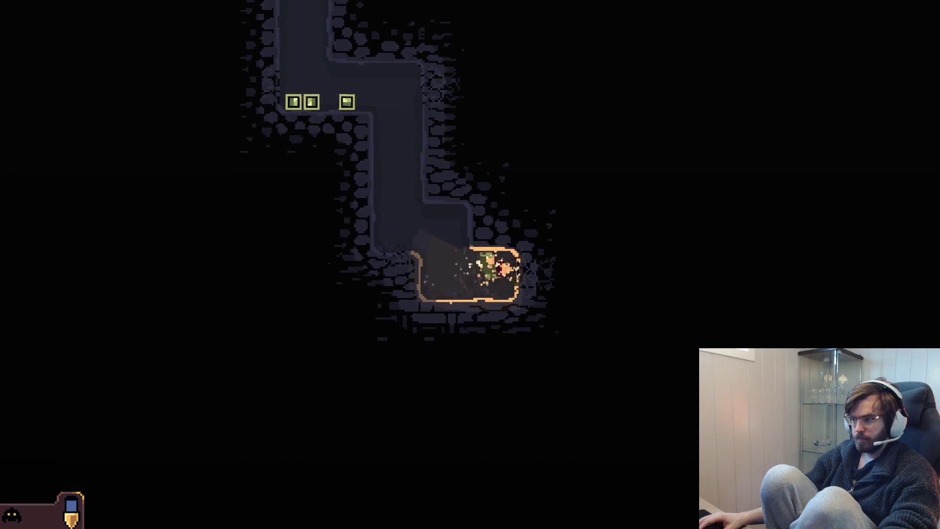
- Break through the rock above and to the right, towing a resource cube across the chamber
key(w)
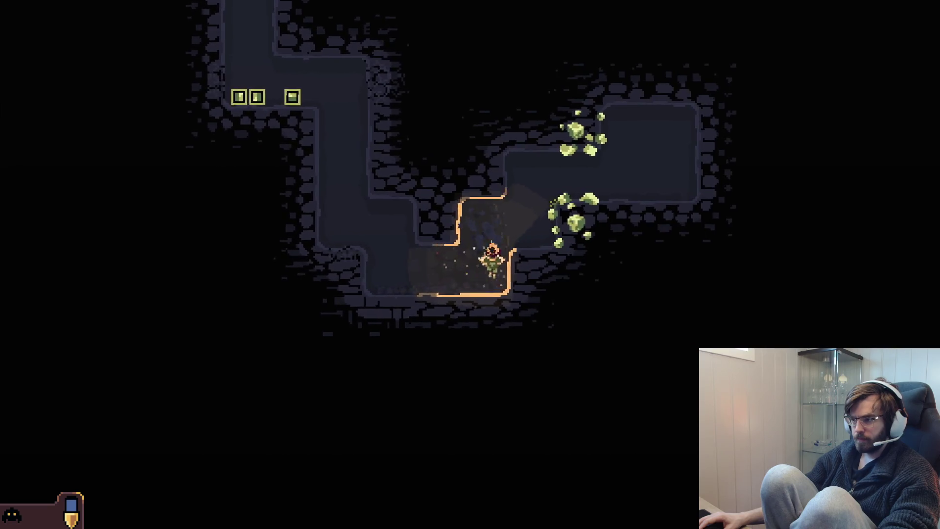
key(d)
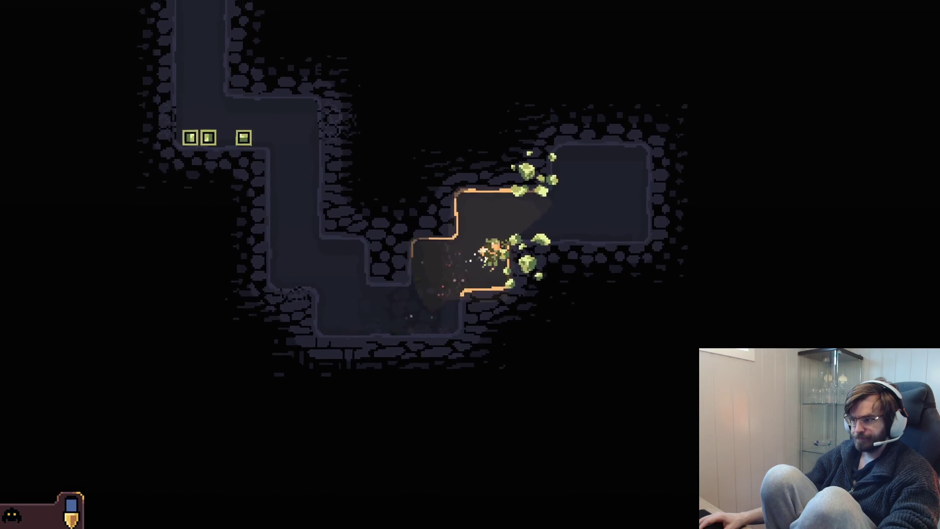
key(w)
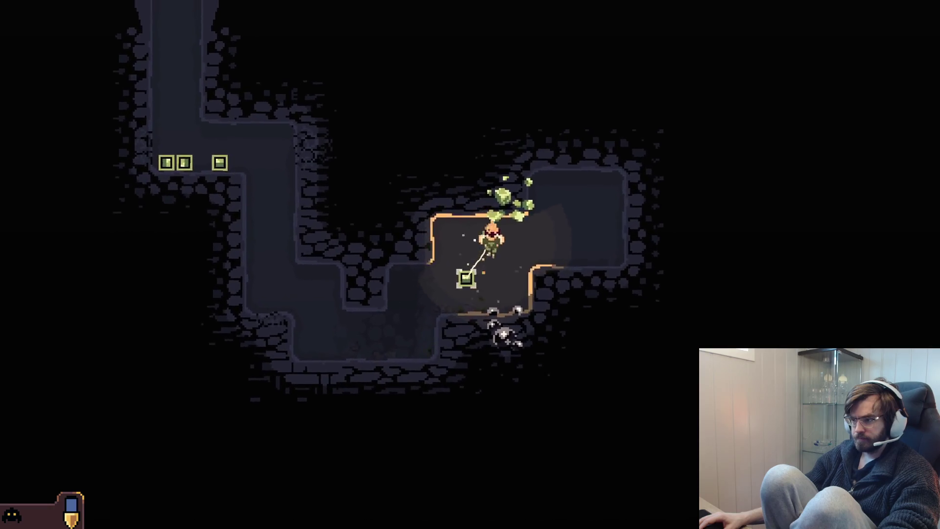
key(w)
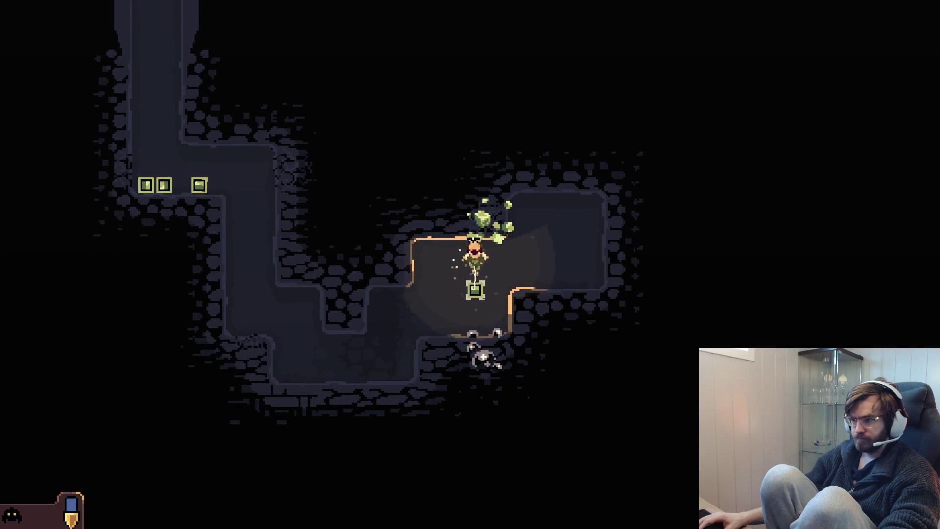
key(a)
key(d)
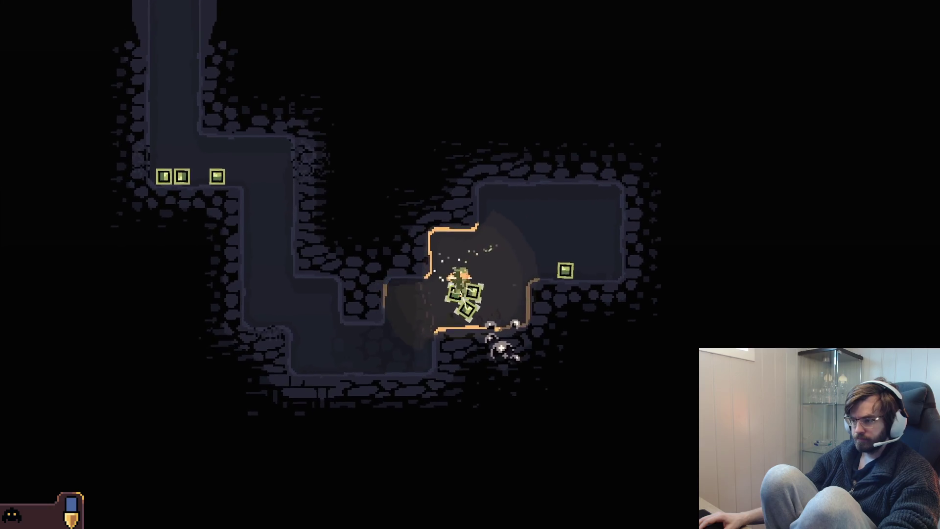
- Dig left and down, haul the cubes up to the pile under the dome shaft, then tunnel right-down
key(a)
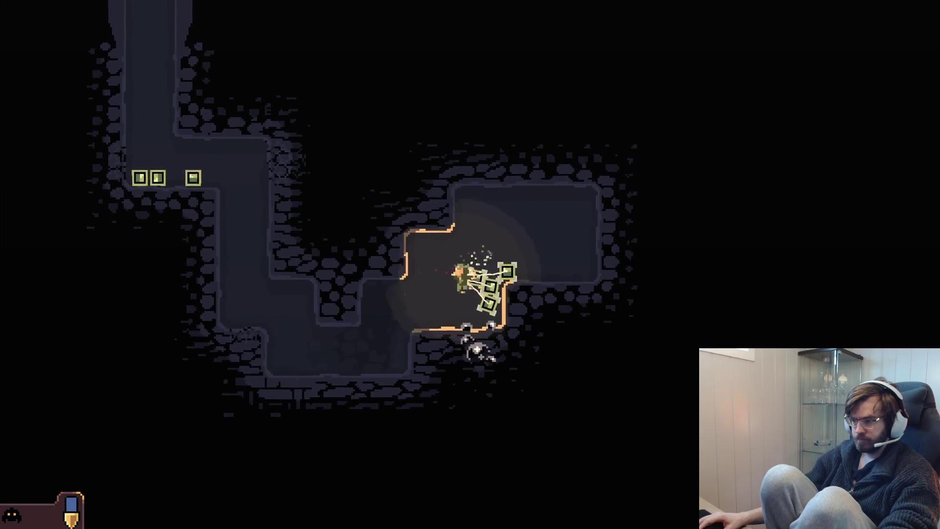
key(a)
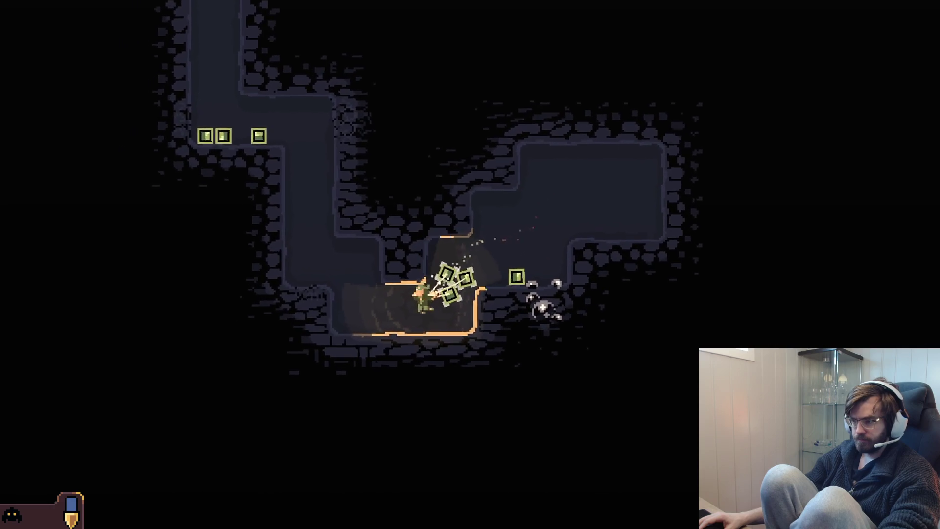
key(s)
key(w)
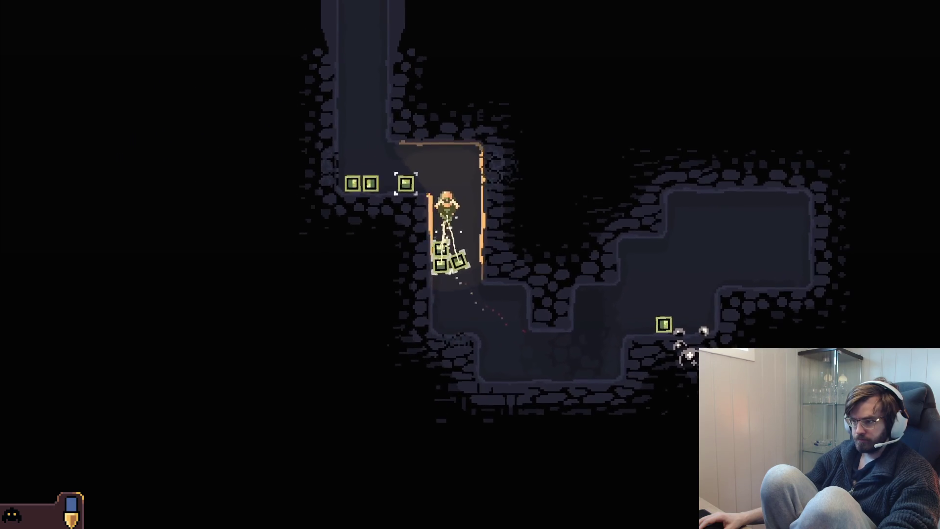
key(w)
key(a)
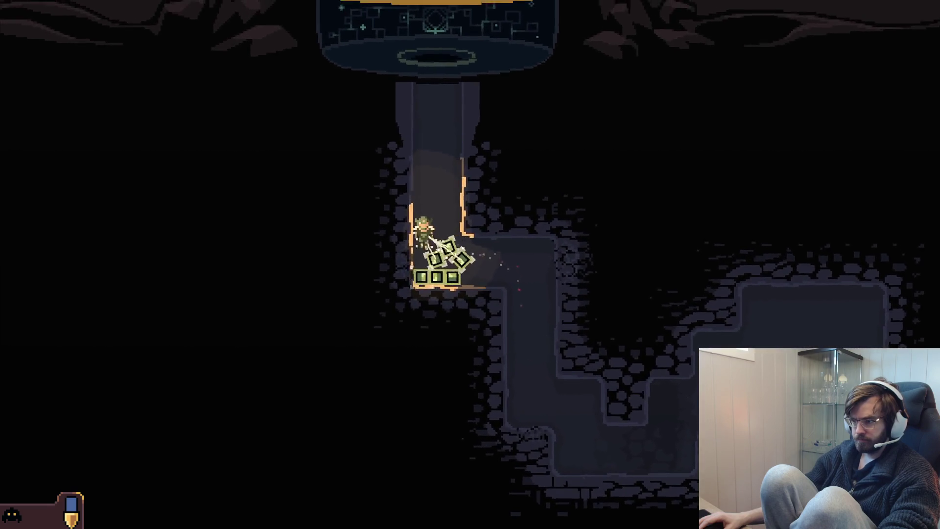
key(d)
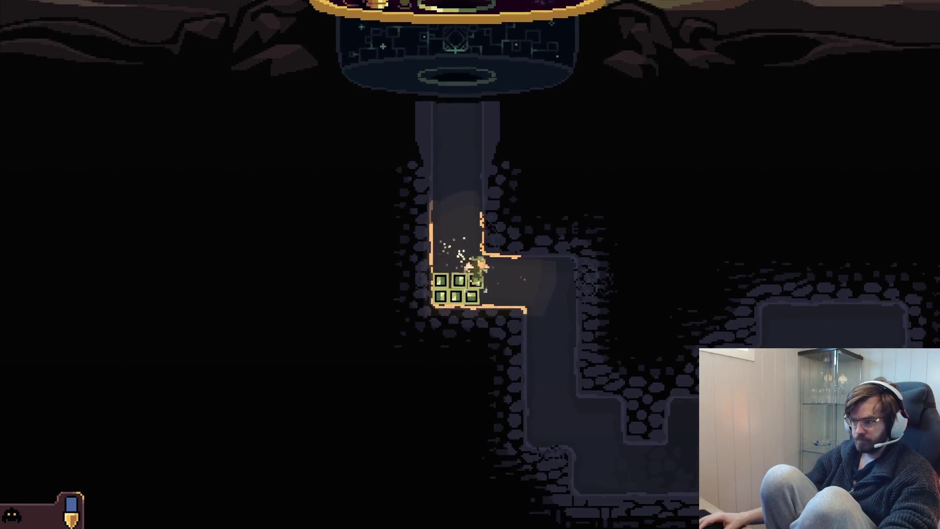
key(s)
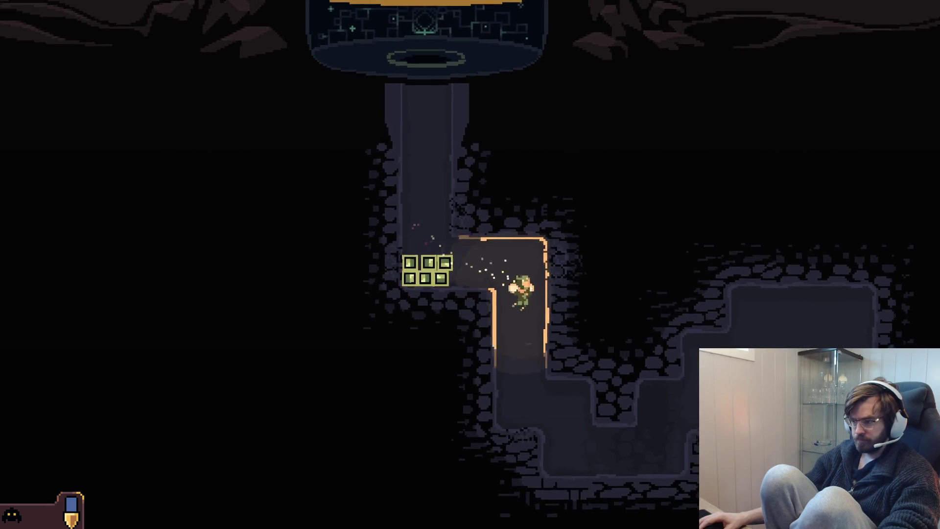
key(s)
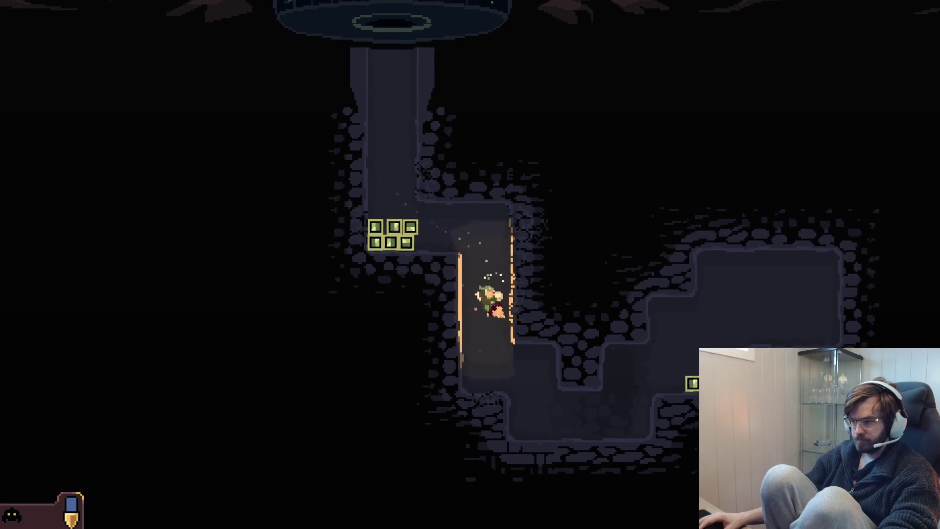
- Mine the lone cube to the right and carry it to the pile beneath the dome
key(d)
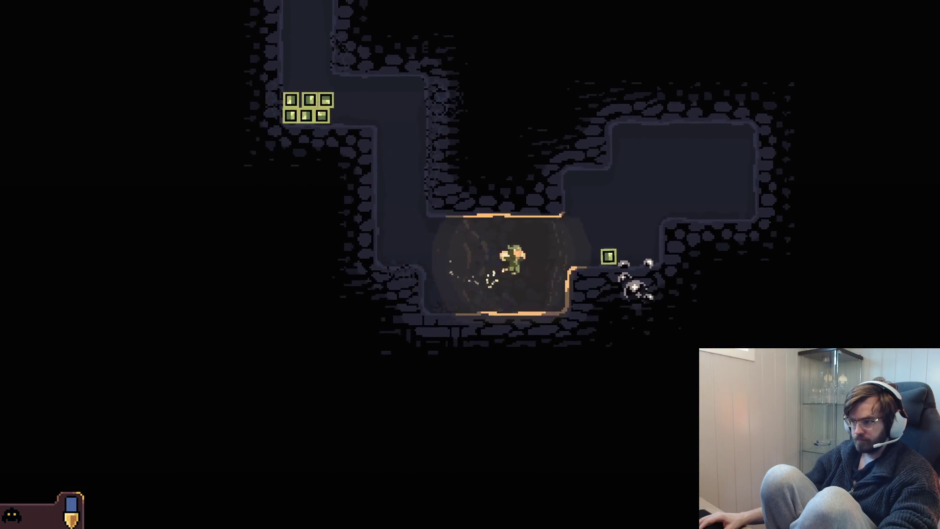
key(d)
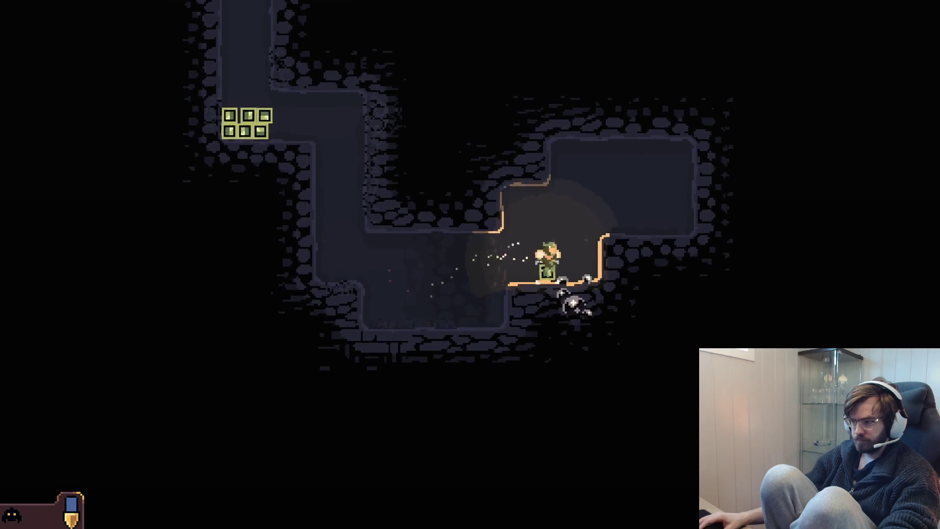
key(s)
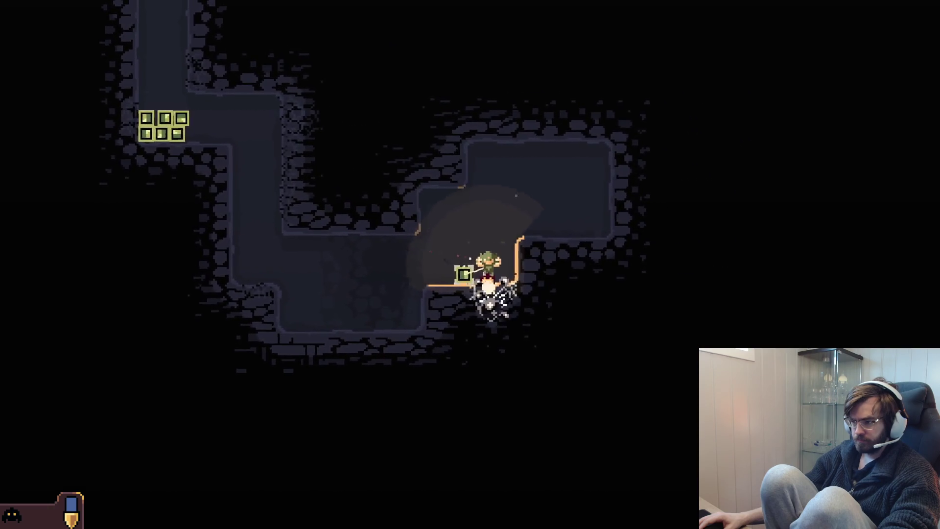
key(w)
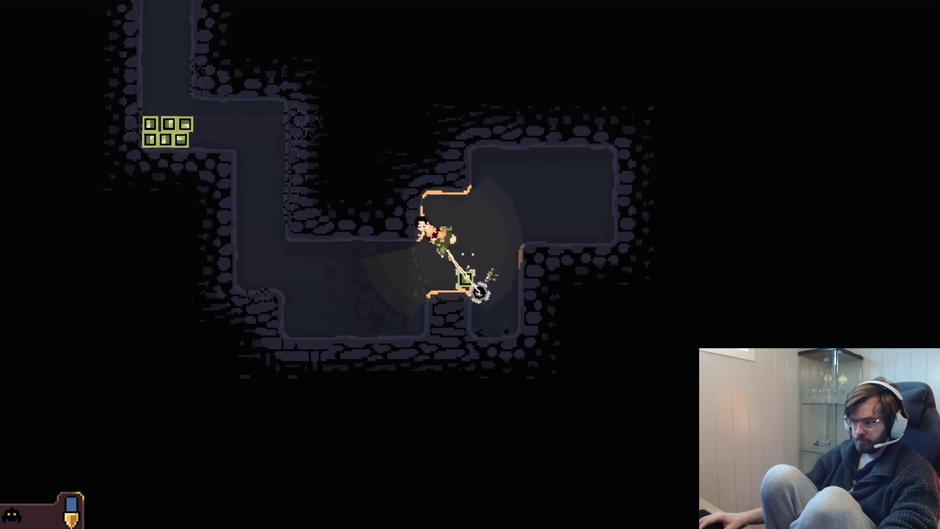
key(a)
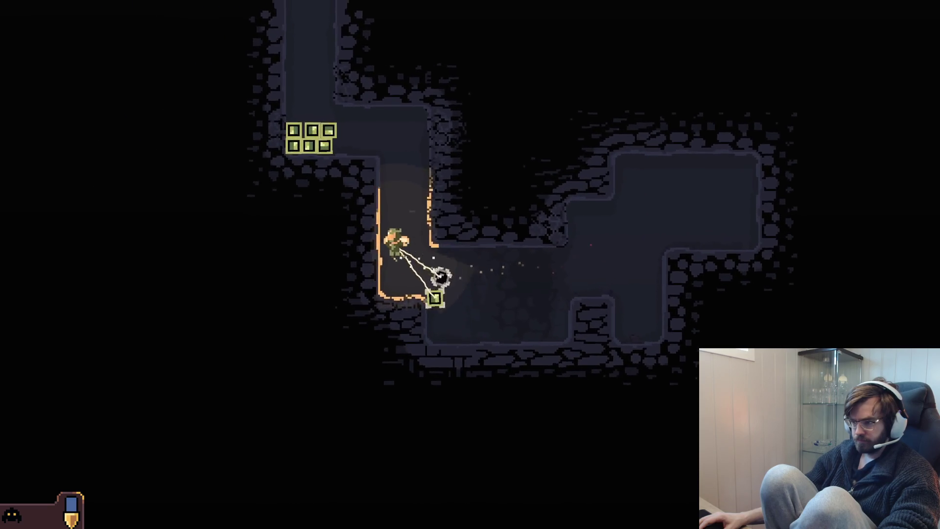
key(w)
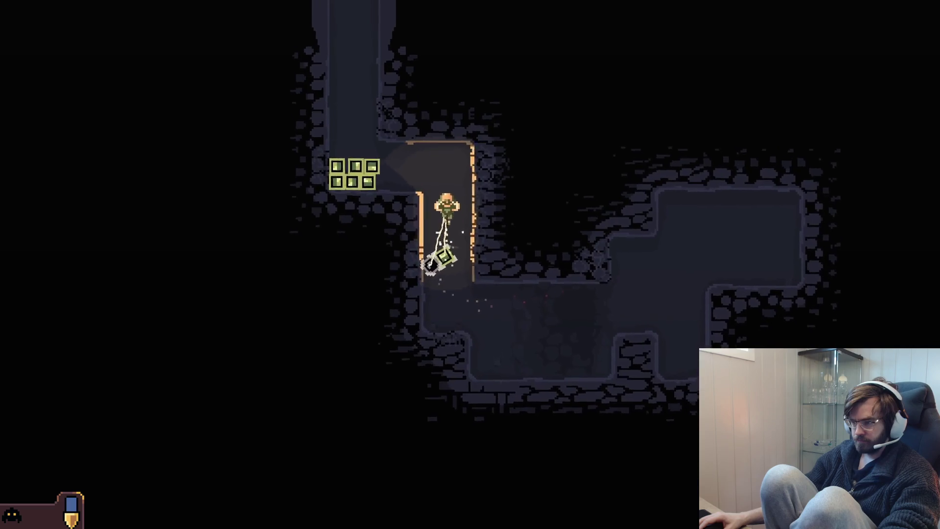
key(a)
key(w)
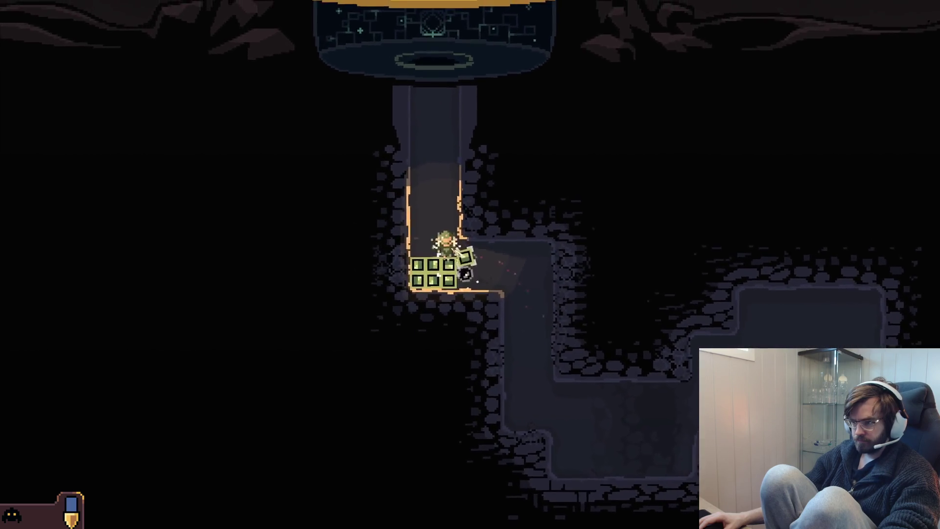
- Drill a long tunnel westward into the left wall from the dome shaft
key(a)
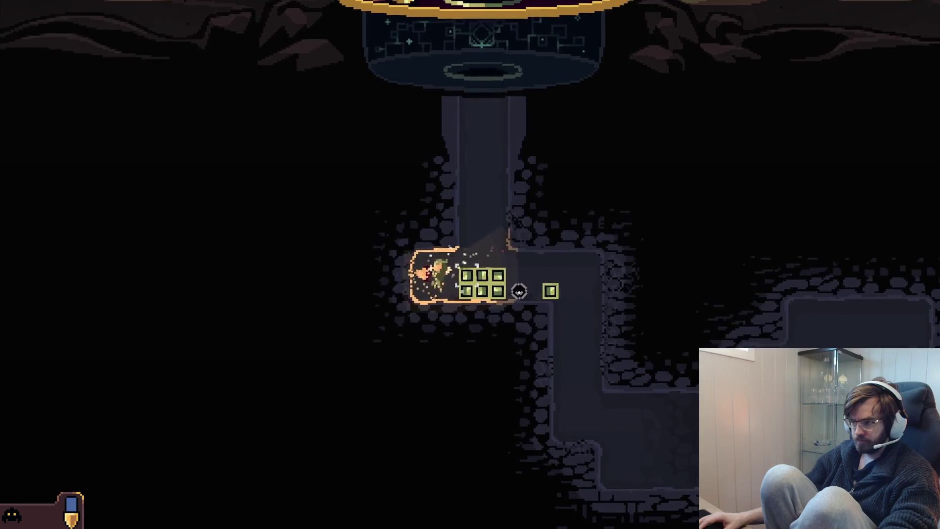
key(a)
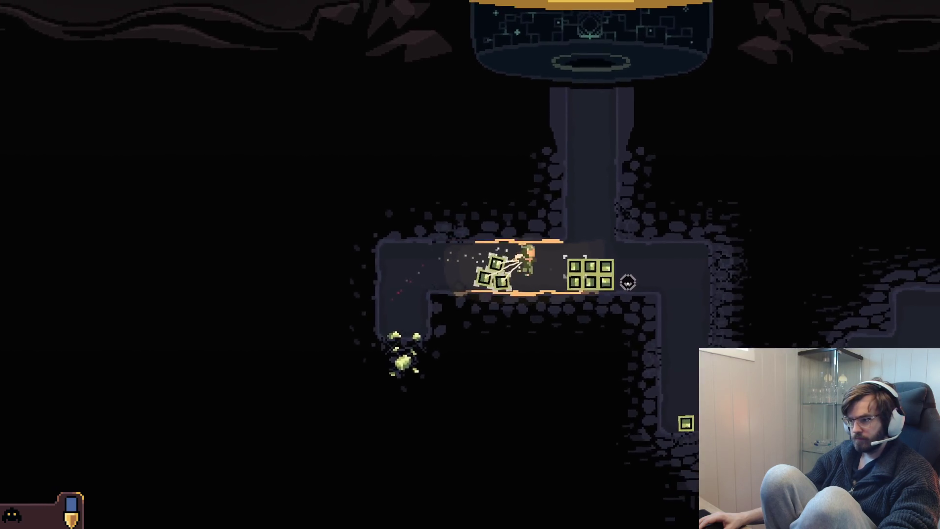
key(a)
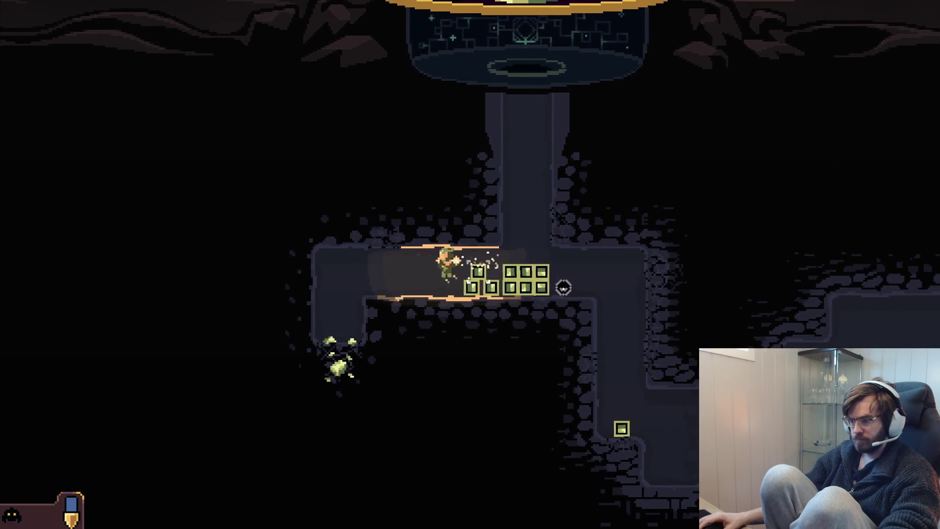
key(a)
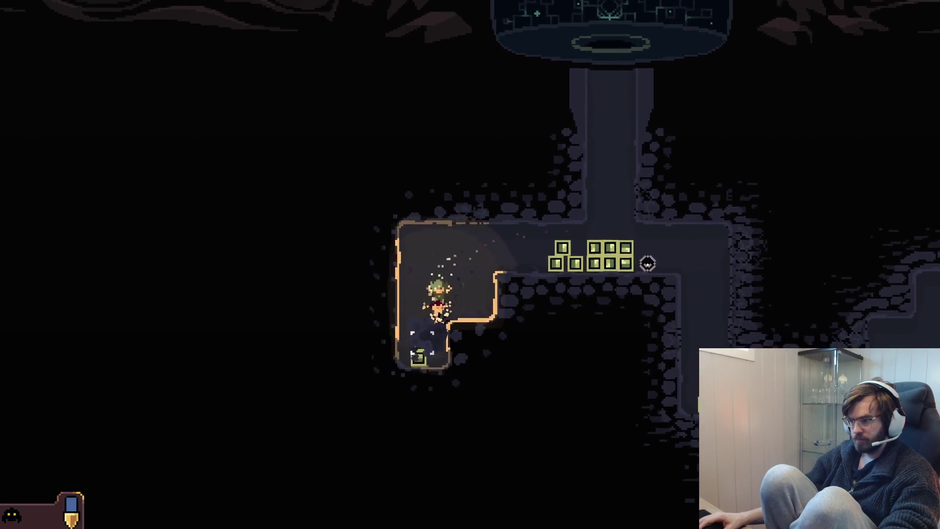
key(w)
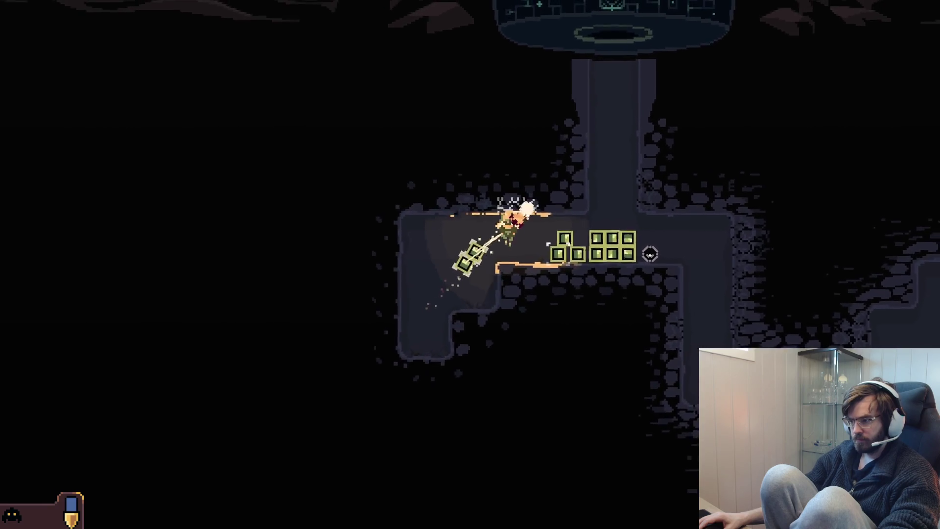
key(d)
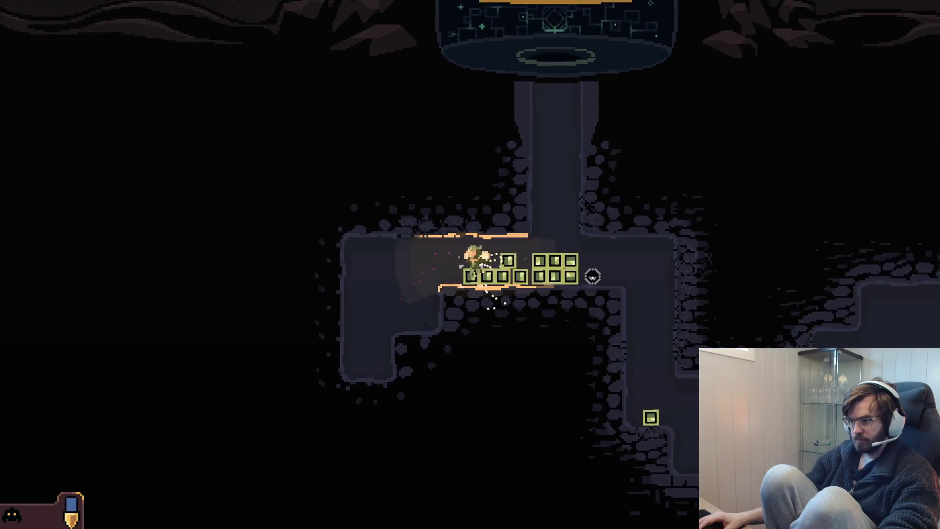
key(a)
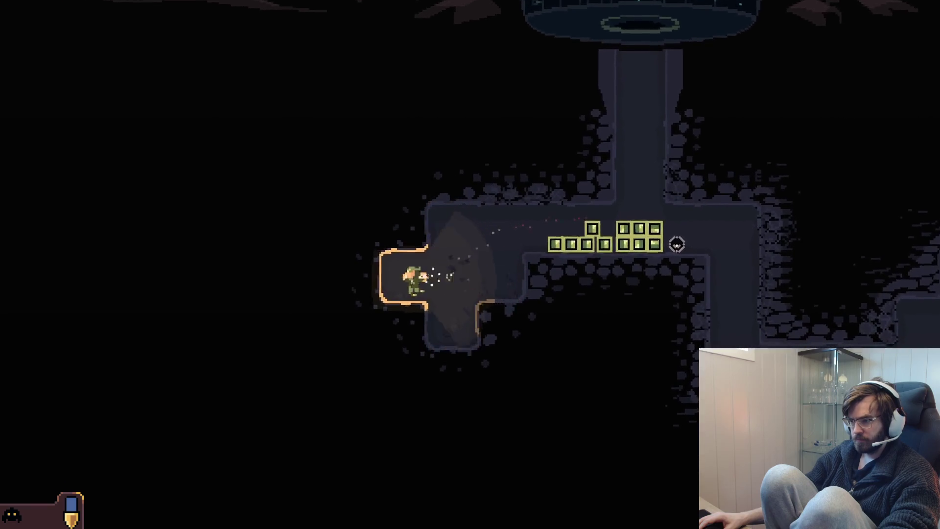
key(a)
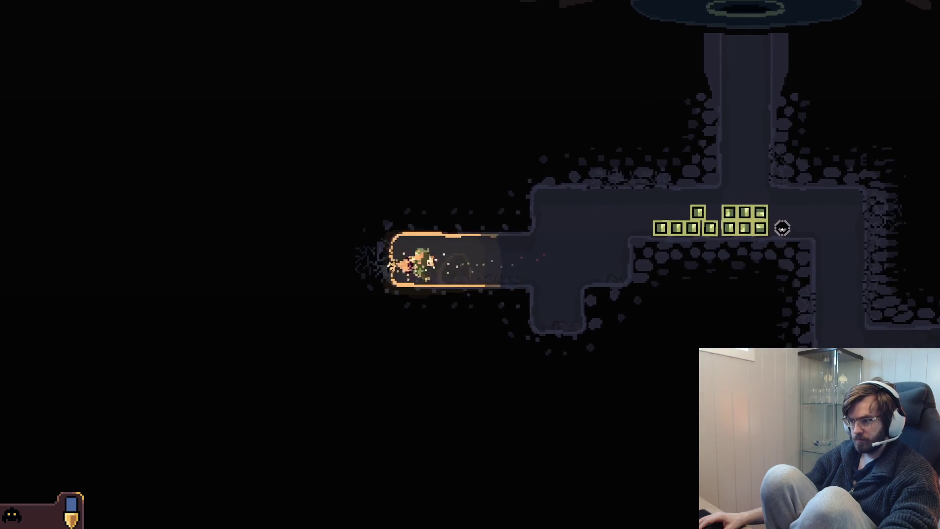
key(a)
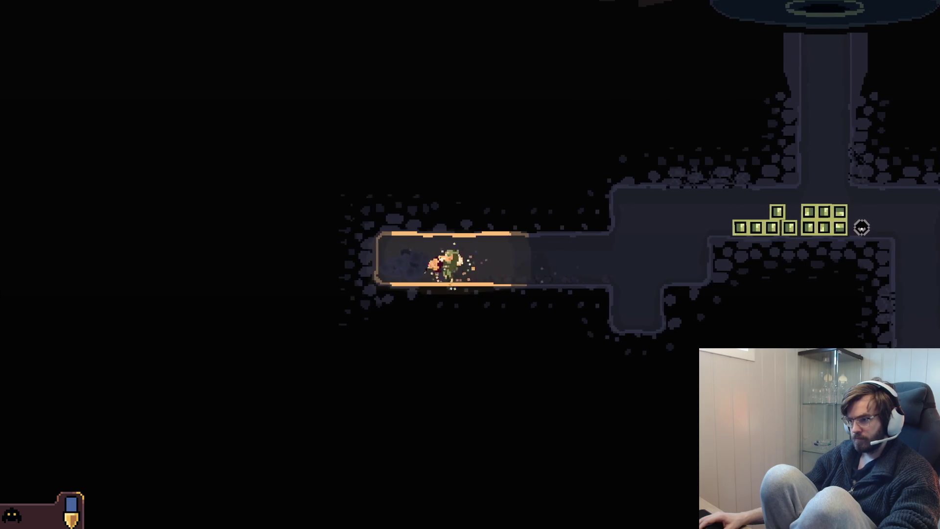
key(a)
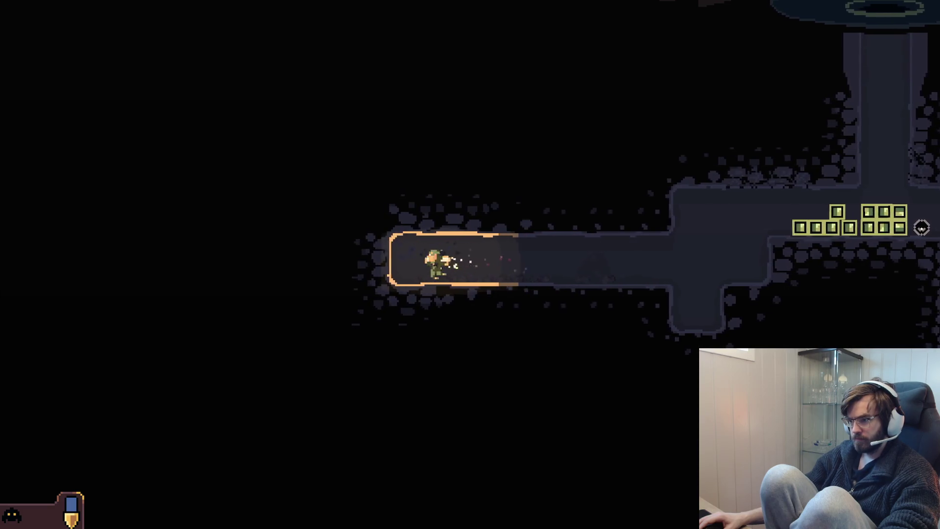
key(a)
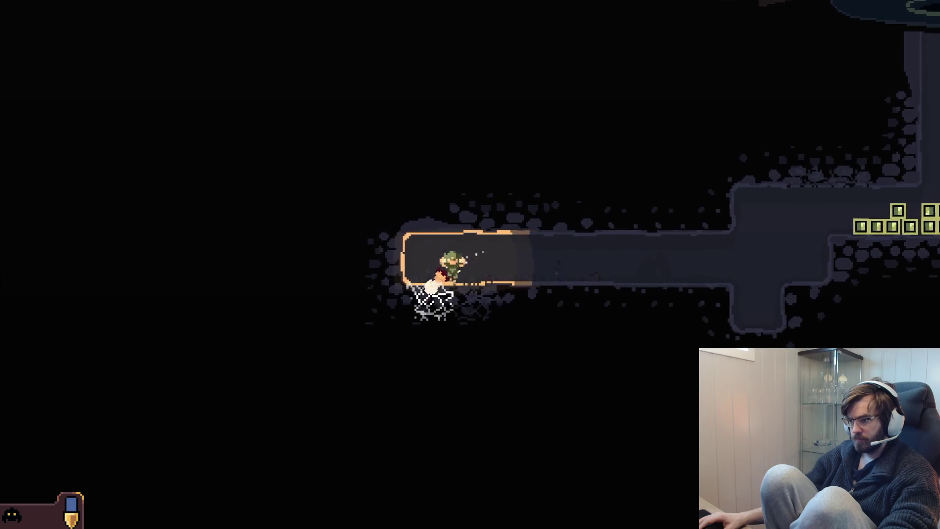
- Dig a side shaft down, mine the resource at its bottom, and haul the cubes back toward the dome
key(s)
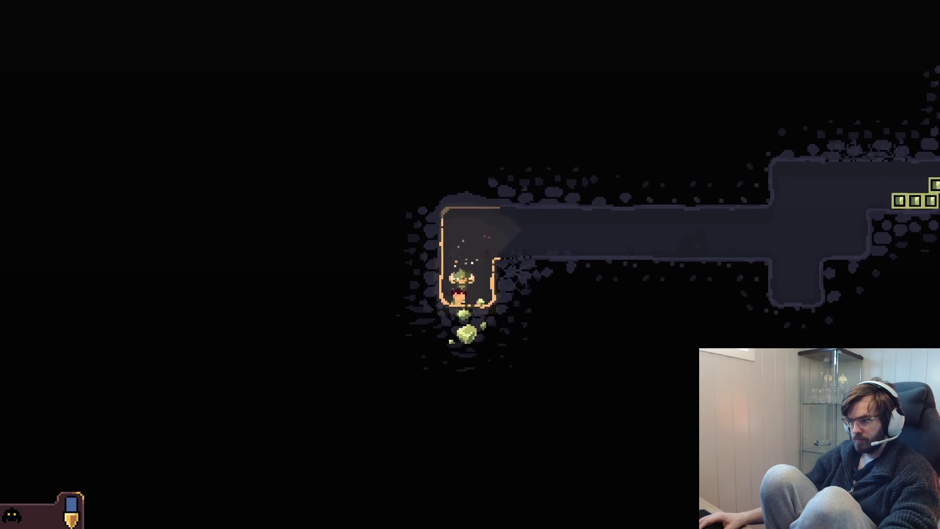
key(s)
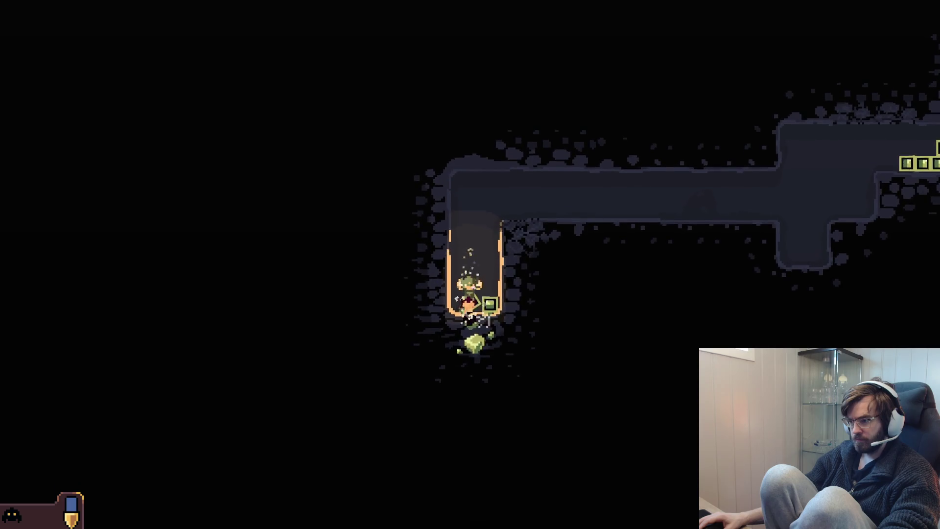
key(s)
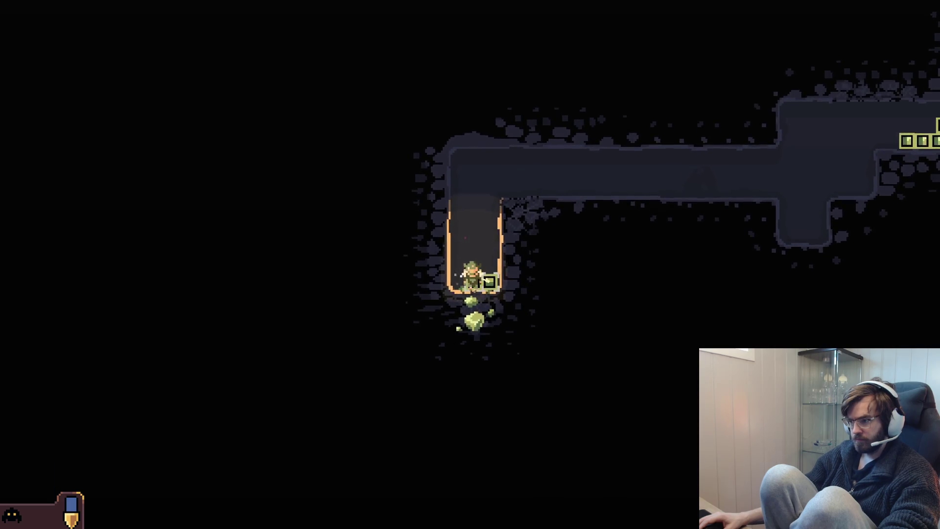
key(w)
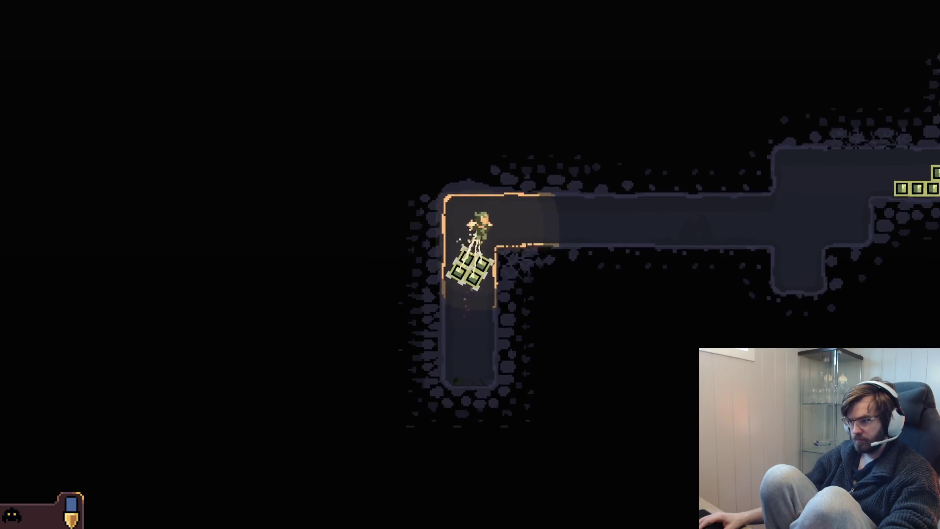
key(w)
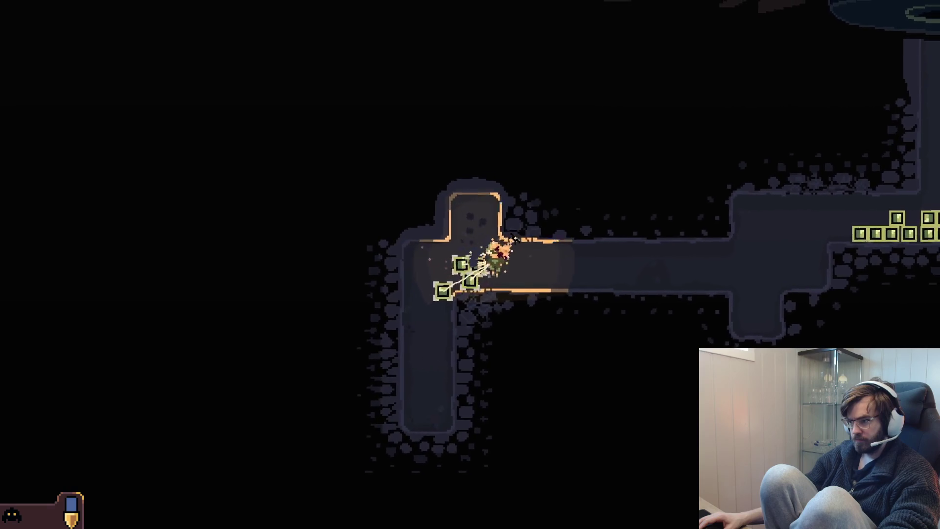
key(d)
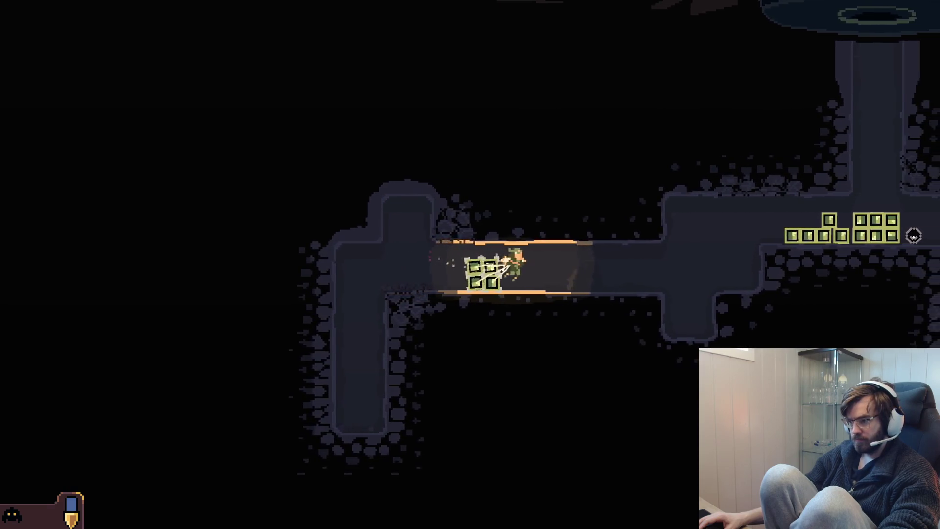
key(d)
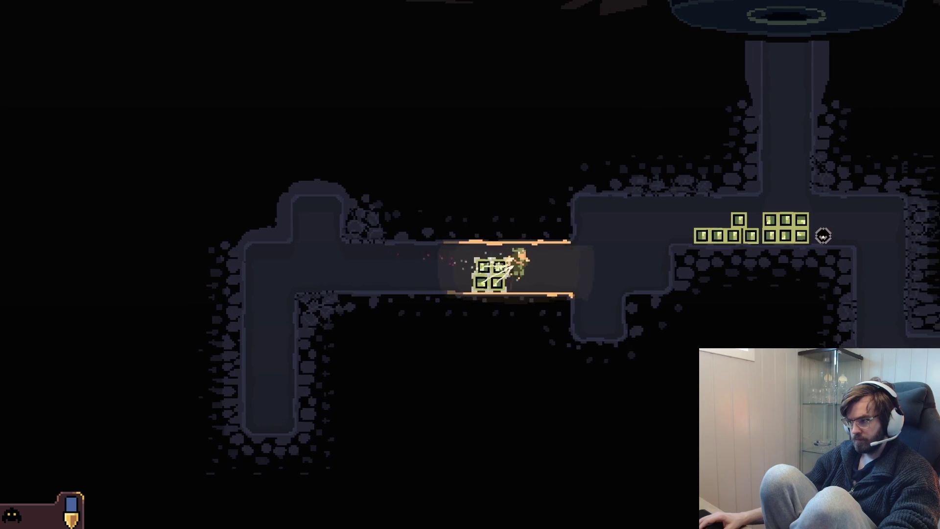
key(d)
key(w)
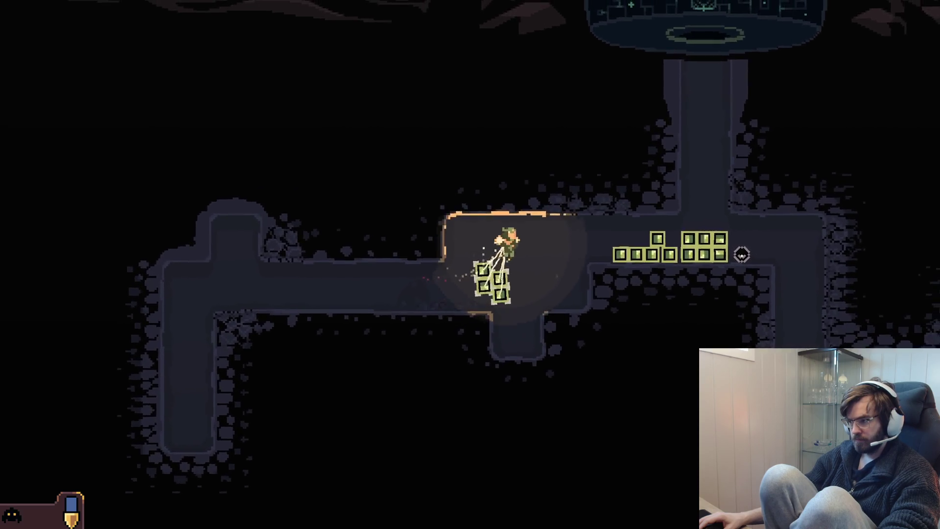